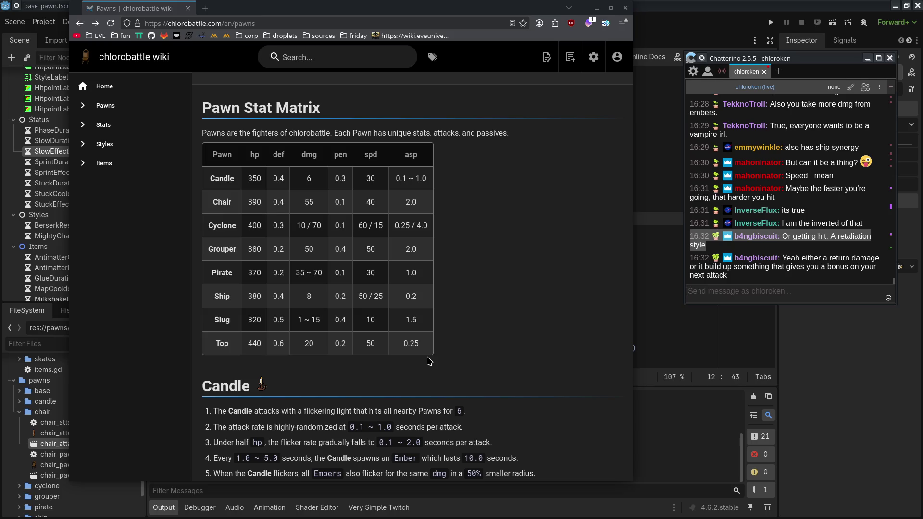
- Select the retaliation, return-damage and uncounterable chat messages in turn, clearing each selection
mouse_move(761, 277)
mouse_down()
mouse_move(692, 238)
mouse_move(665, 239)
mouse_up()
click(800, 276)
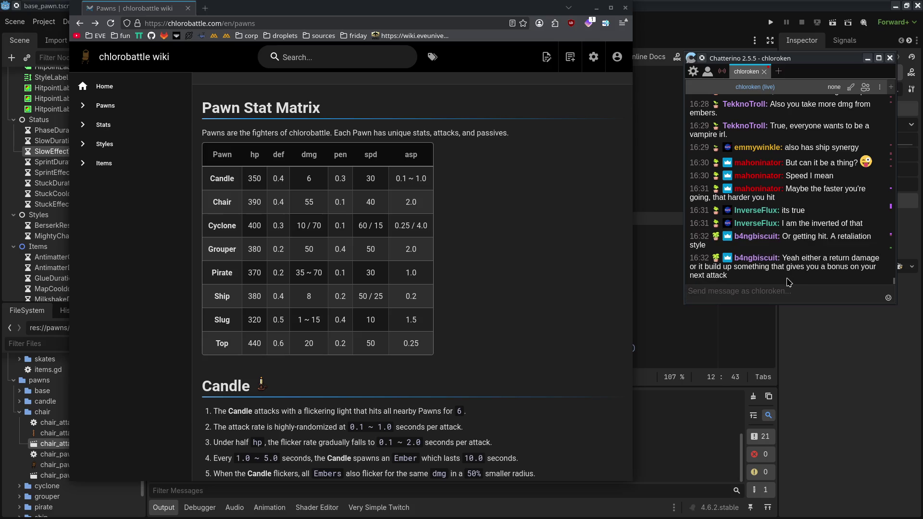
click(763, 292)
triple_click(761, 254)
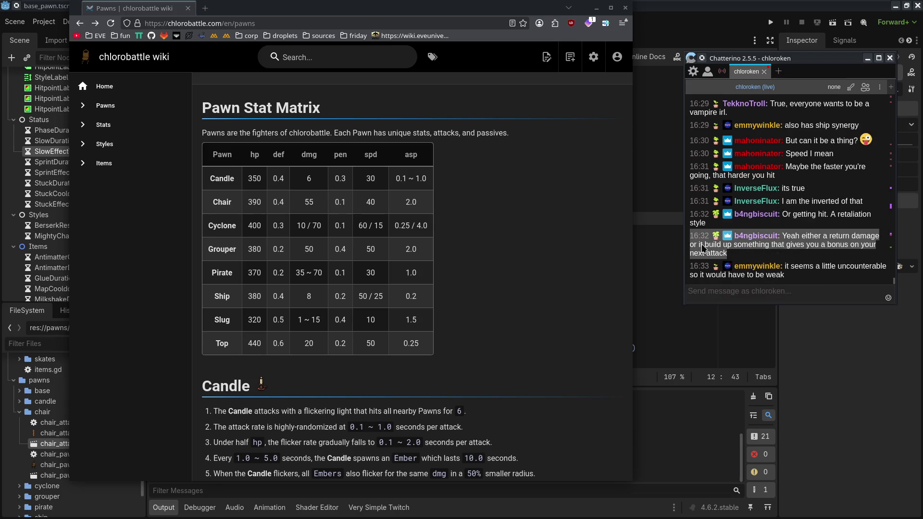
click(833, 281)
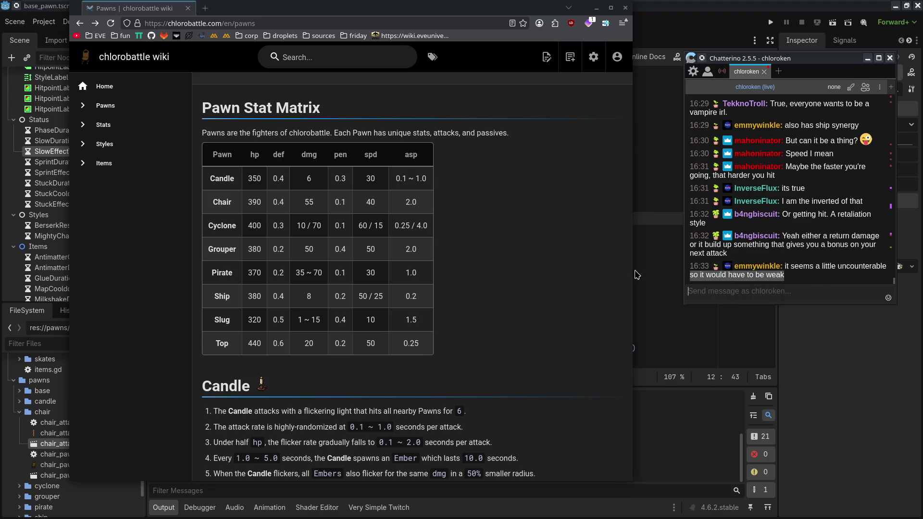
triple_click(825, 277)
click(825, 277)
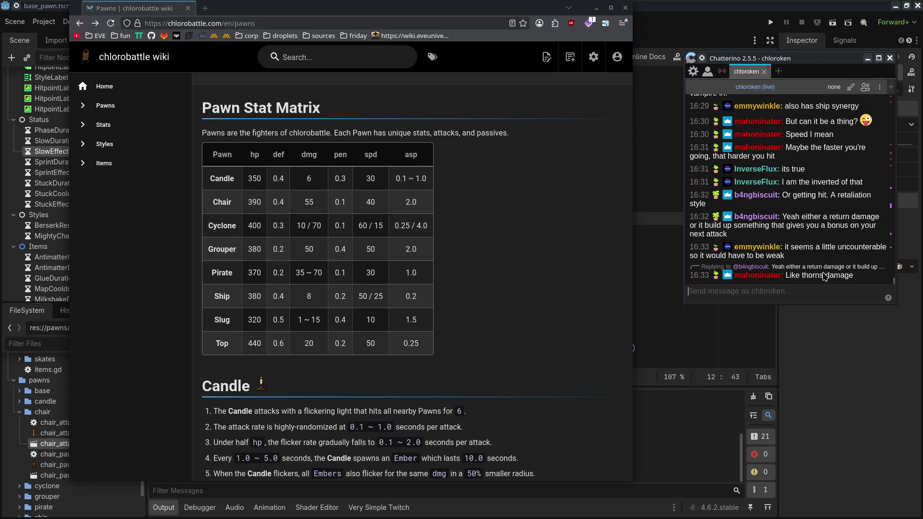
- Draft a '1~5%' chat reply, then delete it unsent
click(781, 294)
text(1~5%)
key(Left)
key(Left)
key(Left)
key(Left)
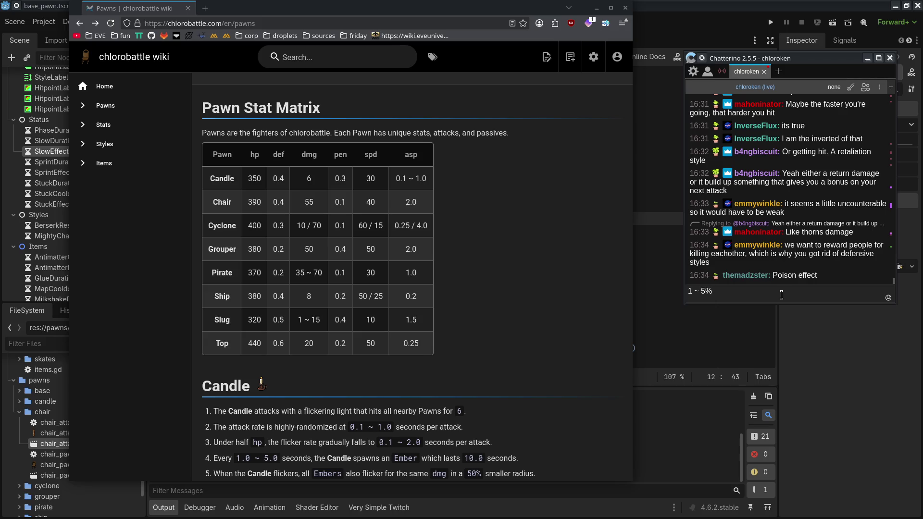
key(BackSpace)
key(BackSpace)
key(BackSpace)
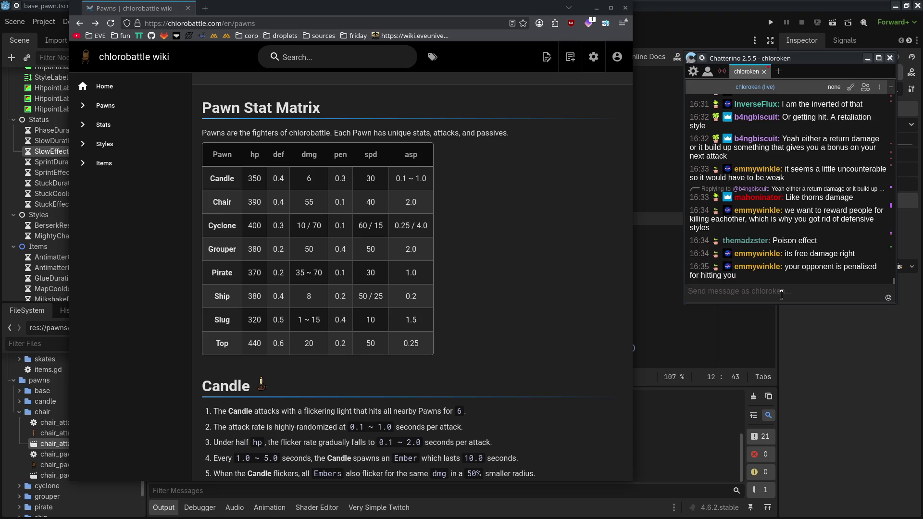
- Open the Styles wiki page and nudge the Chatterino window up and left
click(104, 144)
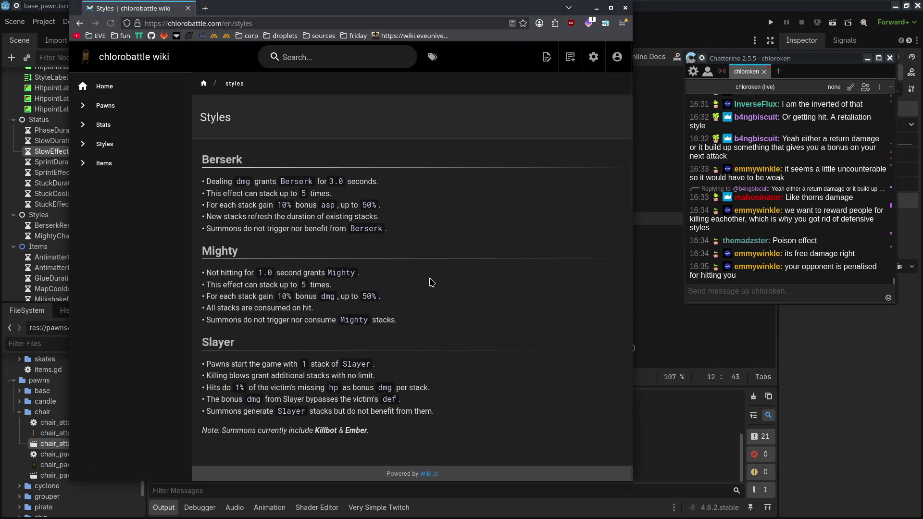
click(774, 91)
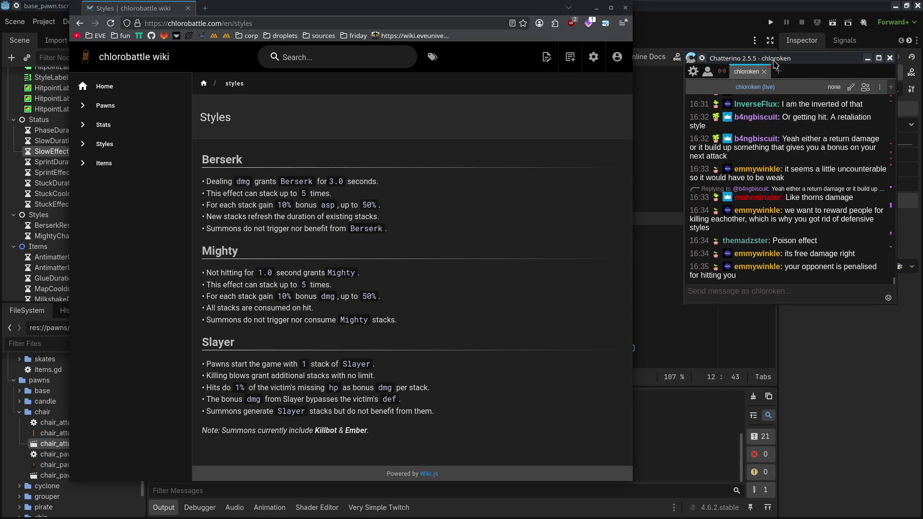
drag(775, 91, 763, 75)
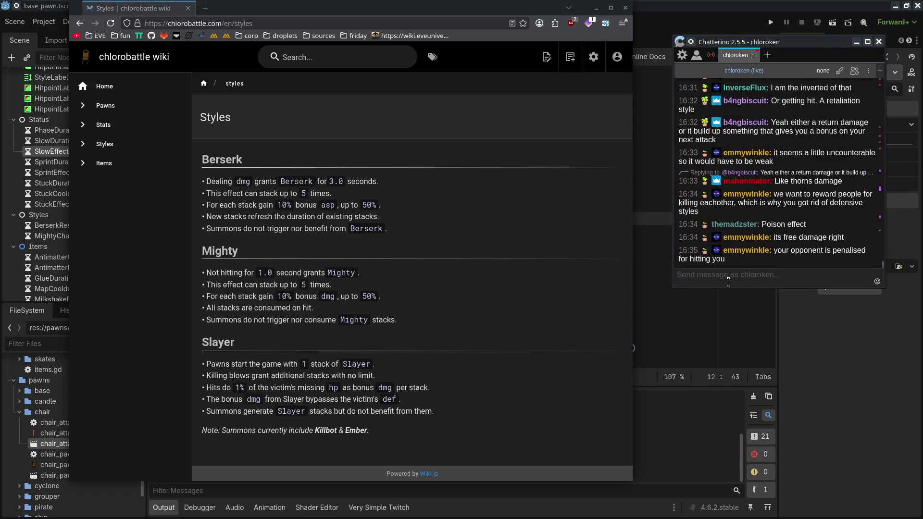
- Highlight the Berserk, Mighty and Slayer wiki text, ending on the Berserk and Mighty sections
drag(210, 173, 379, 218)
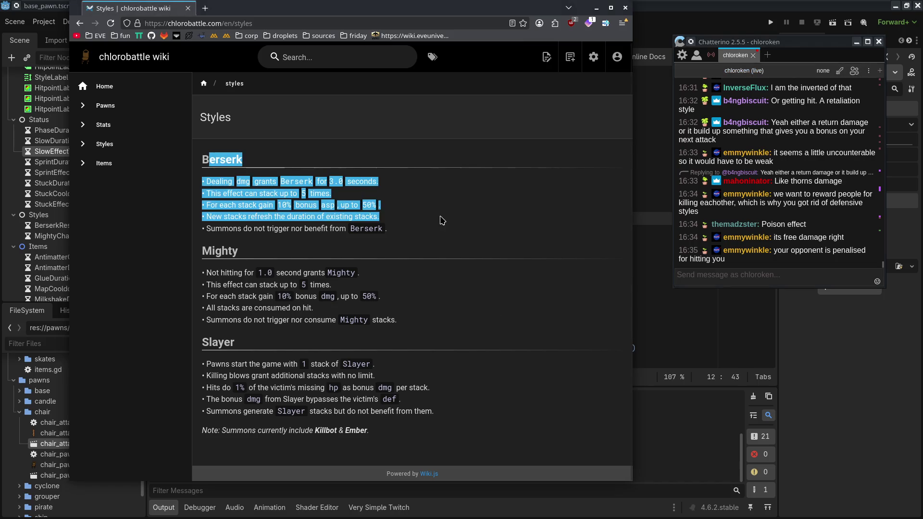
click(775, 276)
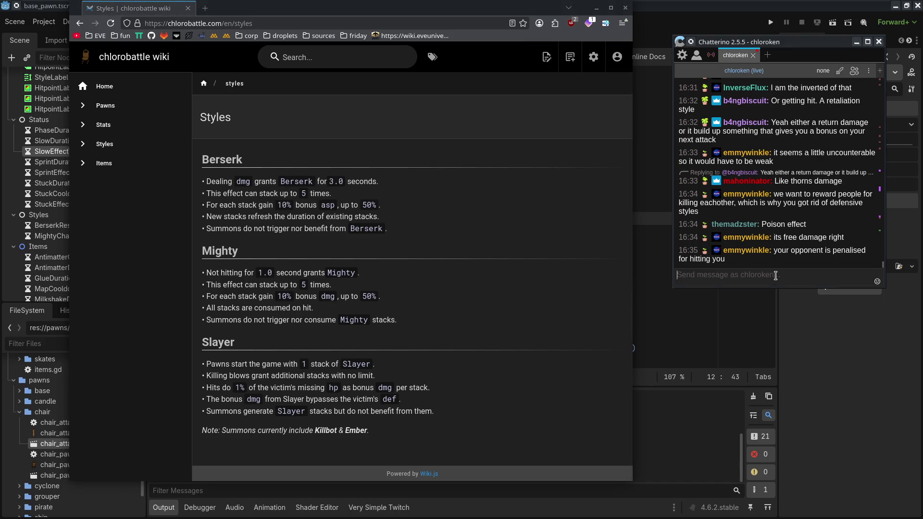
click(445, 243)
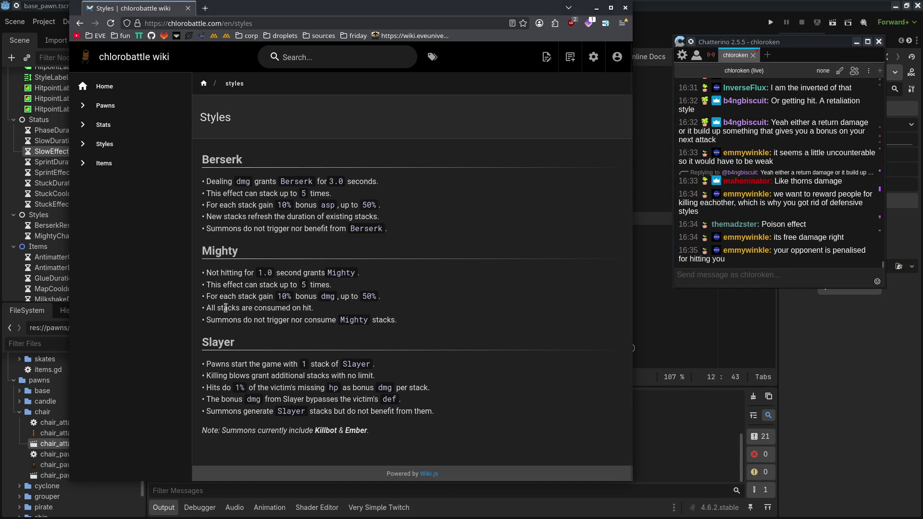
drag(210, 181, 429, 411)
click(616, 339)
click(744, 278)
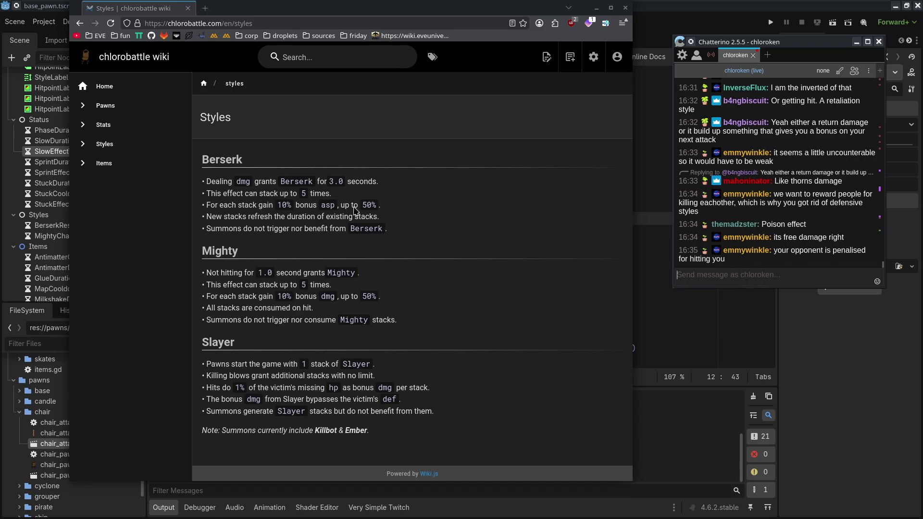
drag(201, 158, 495, 343)
click(759, 278)
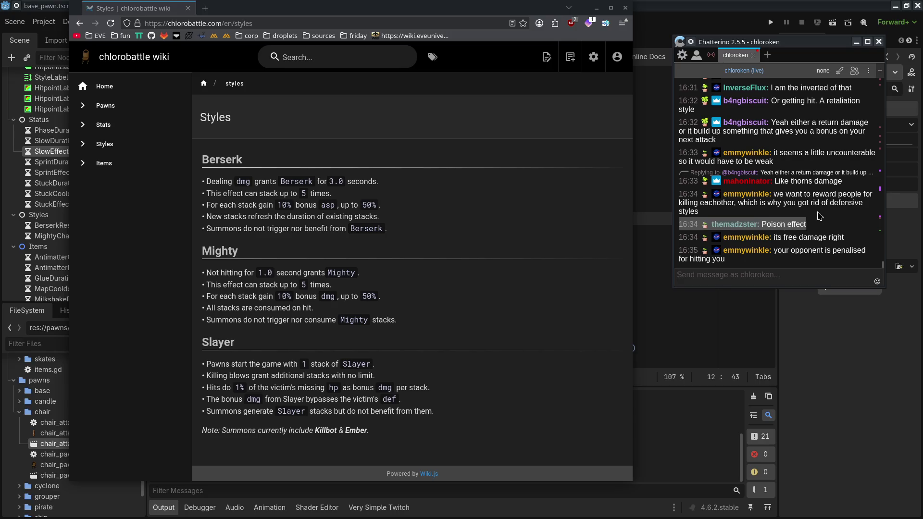
click(800, 276)
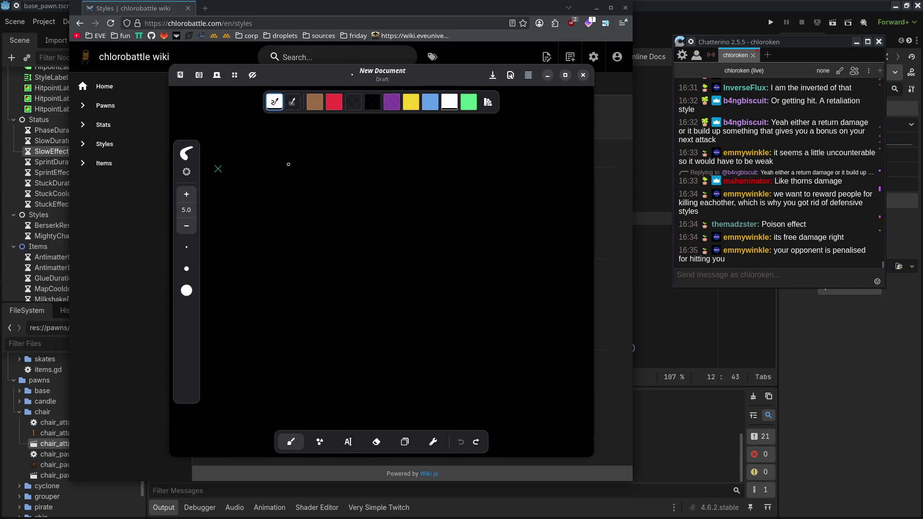
- Handwrite an underlined #1 heading on the canvas
mouse_move(278, 182)
mouse_down()
mouse_move(287, 158)
mouse_move(293, 204)
mouse_move(319, 208)
mouse_up()
drag(261, 155, 260, 171)
mouse_move(267, 156)
mouse_down()
mouse_move(265, 169)
mouse_move(277, 156)
mouse_up()
drag(252, 164, 272, 163)
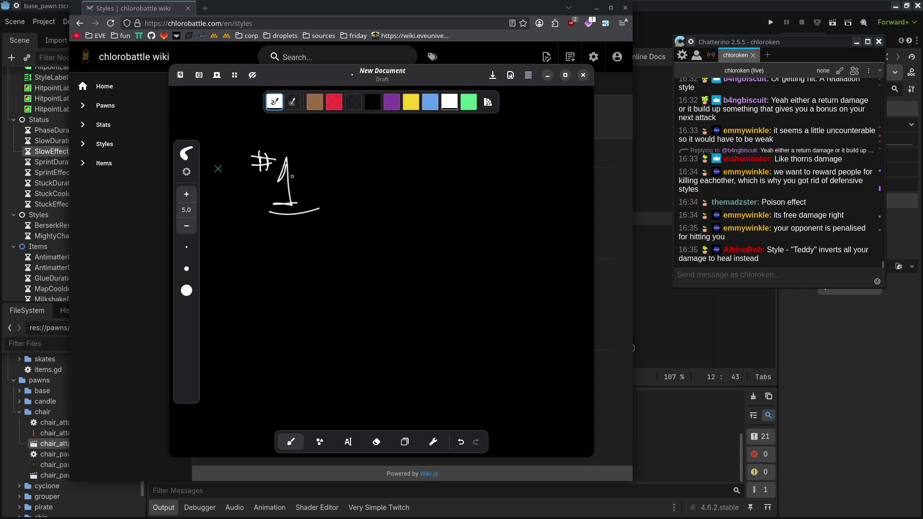
- In yellow, draw a row of dots with a curly brace beneath them
scroll(341, 152, left, 2)
click(411, 102)
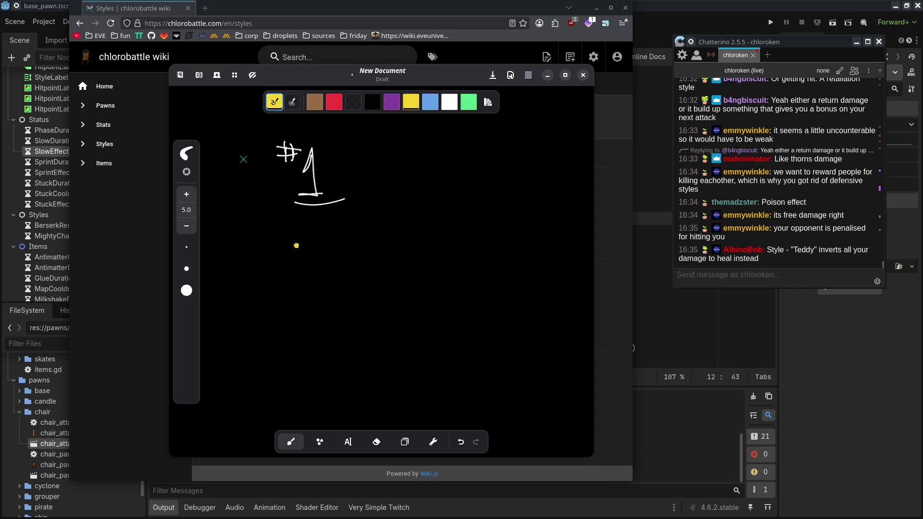
click(315, 245)
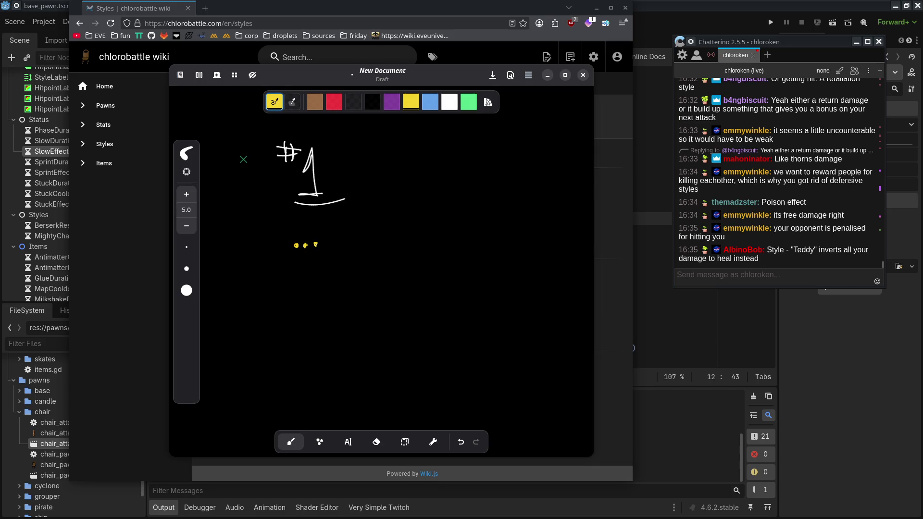
click(328, 244)
click(338, 244)
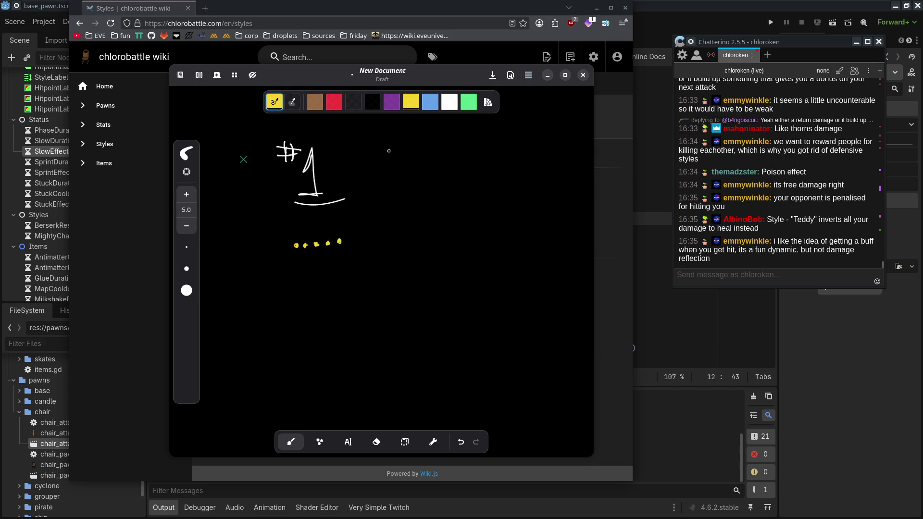
scroll(337, 247, left, 2)
mouse_move(320, 252)
mouse_down()
mouse_move(339, 265)
mouse_move(358, 250)
mouse_up()
- Write 'reflect' under the brace and underline it
scroll(334, 287, left, 2)
mouse_move(323, 298)
mouse_down()
mouse_move(331, 287)
mouse_move(340, 299)
mouse_move(376, 285)
mouse_up()
drag(372, 279, 384, 276)
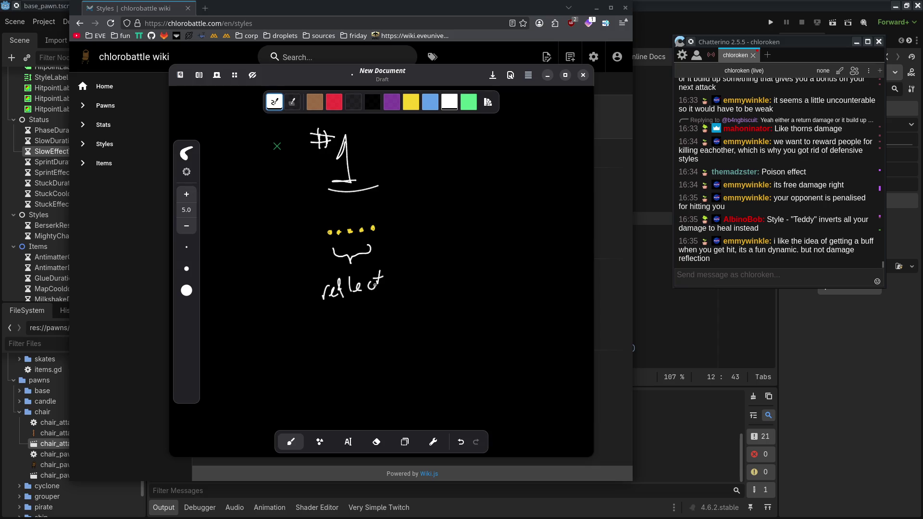
scroll(375, 283, right, 1)
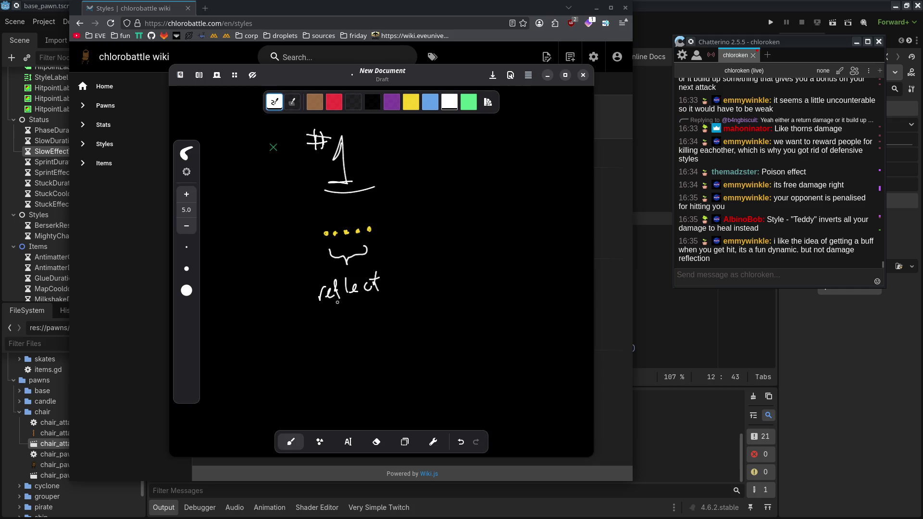
drag(311, 310, 404, 290)
- Write 'x %' beneath the underline and begin a '2' beside #1
scroll(365, 298, left, 1)
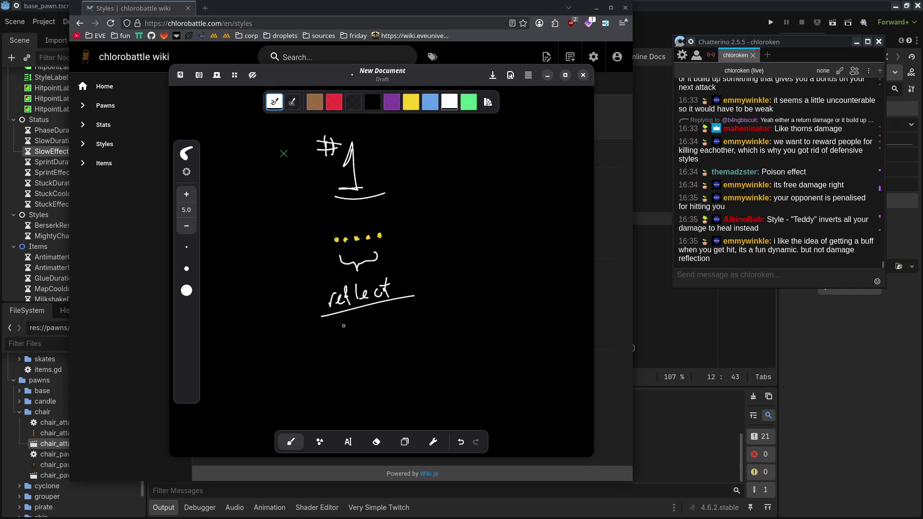
mouse_move(341, 324)
mouse_down()
mouse_move(350, 336)
mouse_move(341, 340)
mouse_move(369, 320)
mouse_up()
mouse_move(385, 306)
mouse_down()
mouse_move(368, 339)
mouse_move(383, 323)
mouse_up()
scroll(380, 247, right, 1)
scroll(381, 246, up, 1)
drag(405, 181, 434, 199)
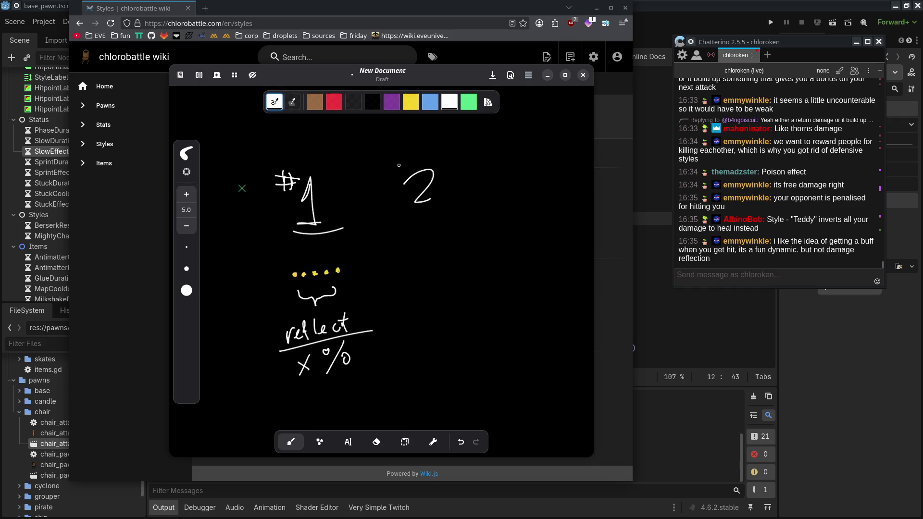
- Finish the underlined #2 heading to the right of #1
drag(402, 163, 400, 174)
mouse_move(406, 162)
mouse_down()
mouse_move(404, 173)
mouse_move(408, 165)
mouse_up()
drag(396, 171, 409, 169)
drag(406, 215, 448, 202)
scroll(433, 229, down, 1)
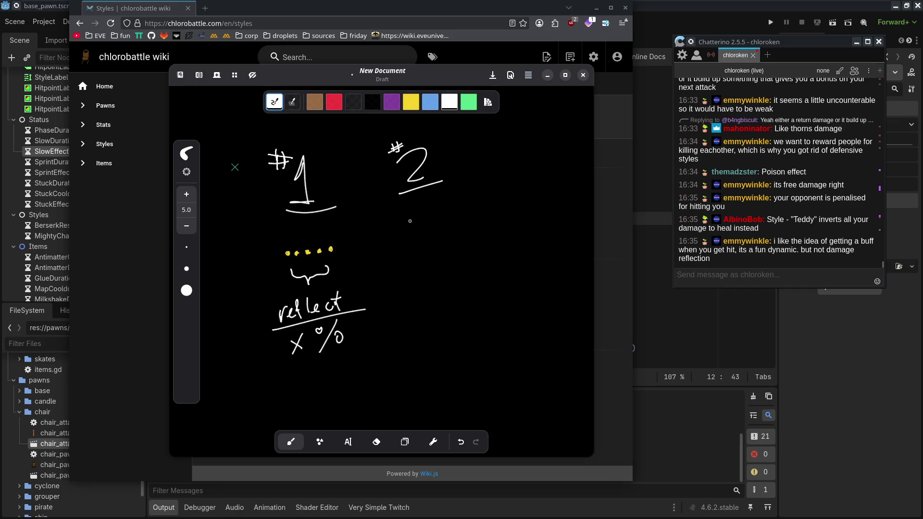
- Draw a row of five yellow dots under #2
click(410, 101)
drag(406, 225, 403, 230)
click(420, 222)
click(434, 219)
click(447, 217)
click(459, 212)
scroll(459, 212, down, 1)
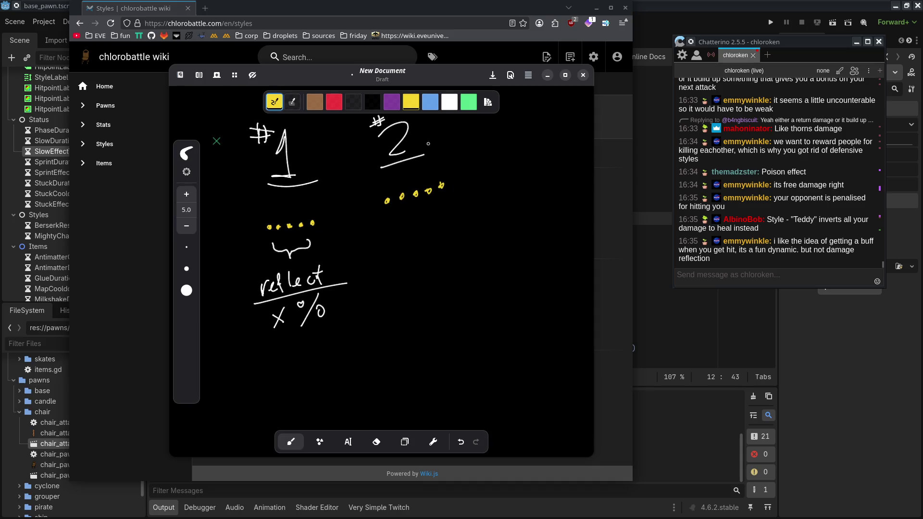
scroll(411, 111, down, 1)
- Try a white wave (undone), then draw a purple stick figure below the dots
click(451, 110)
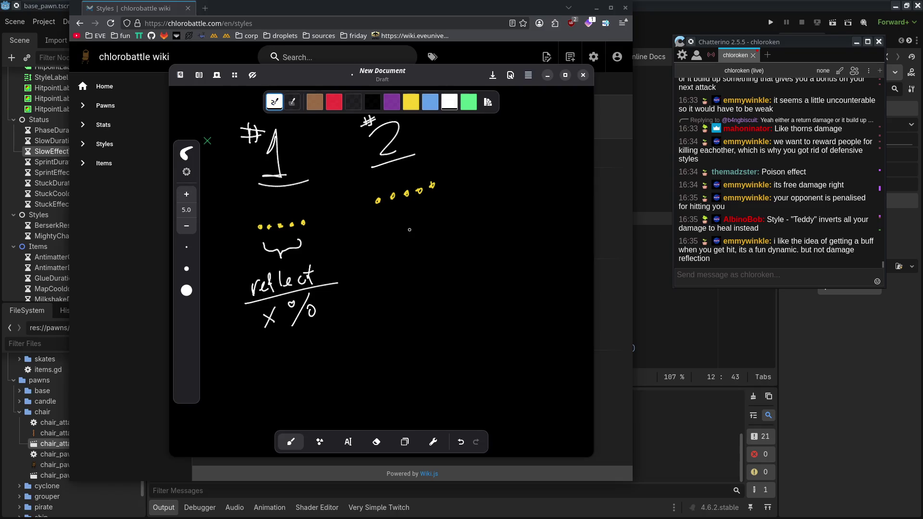
mouse_move(386, 227)
mouse_down()
mouse_move(399, 234)
mouse_move(430, 212)
mouse_move(411, 234)
mouse_move(430, 206)
mouse_up()
key(ctrl+z)
scroll(404, 242, down, 1)
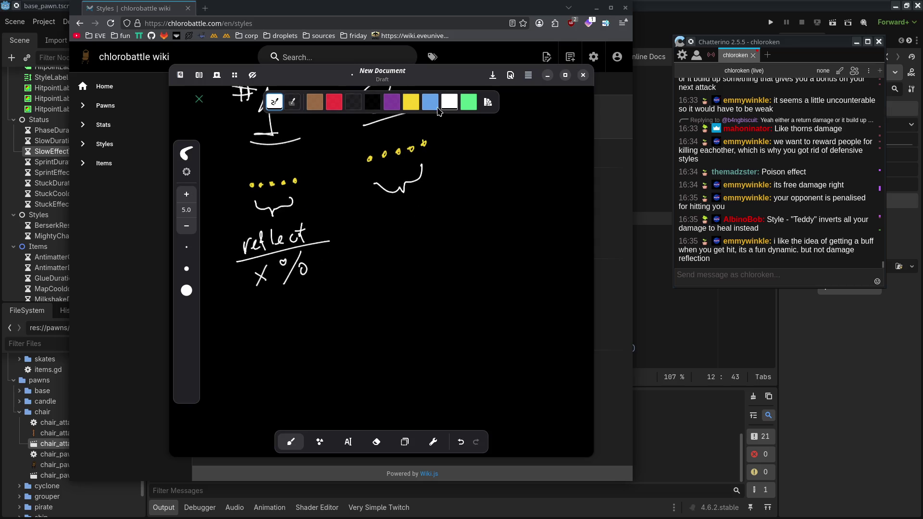
click(392, 102)
mouse_move(419, 229)
mouse_down()
mouse_move(408, 237)
mouse_move(419, 226)
mouse_move(406, 275)
mouse_move(420, 276)
mouse_up()
drag(407, 252, 417, 260)
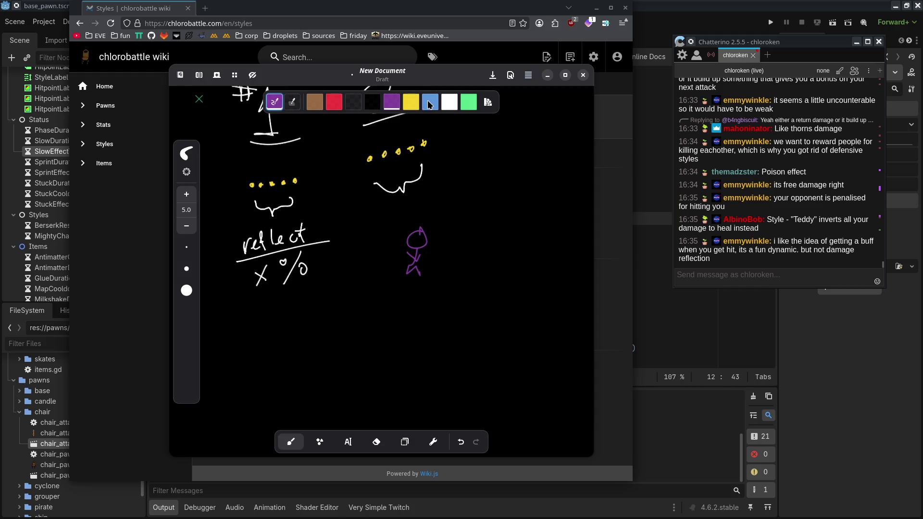
- Add red stars and a triangle around the figure, undo stray loops, and lower the window
click(334, 102)
drag(395, 226, 448, 230)
drag(447, 264, 448, 258)
drag(409, 294, 408, 298)
drag(376, 262, 386, 259)
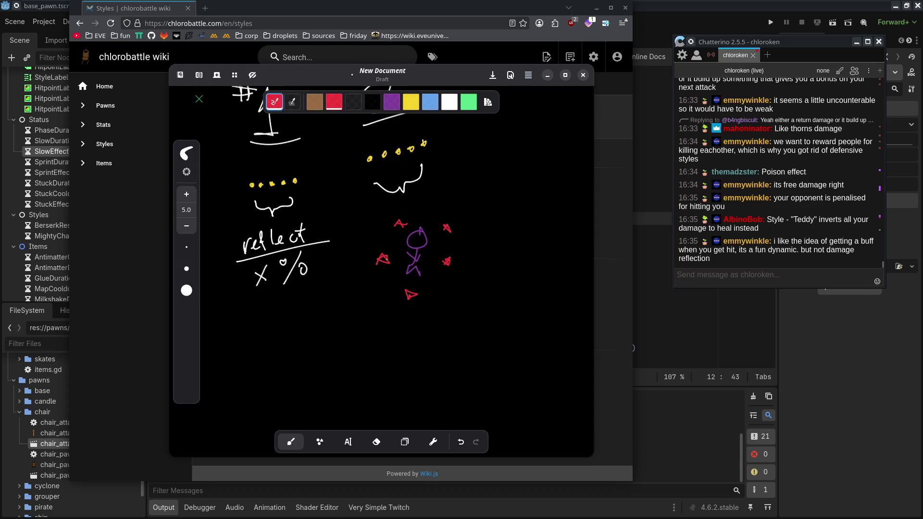
mouse_move(449, 218)
mouse_down()
mouse_move(469, 197)
mouse_move(371, 205)
mouse_up()
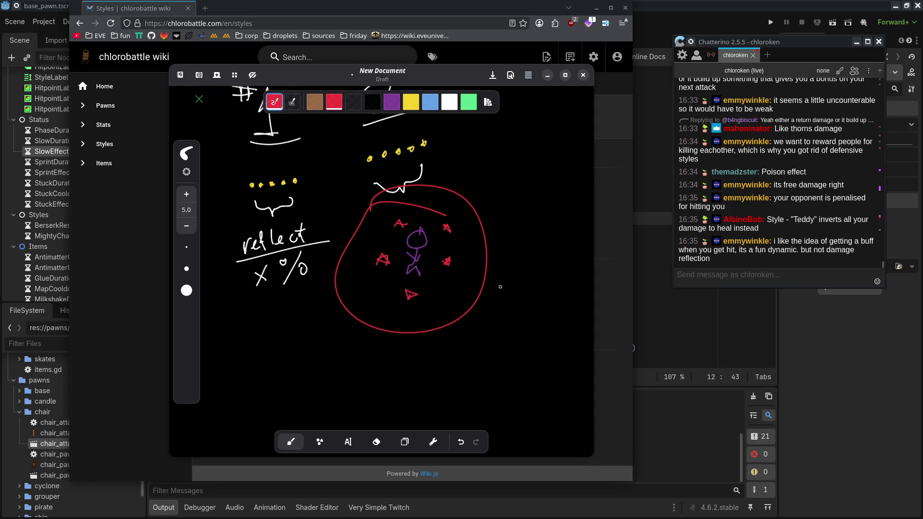
key(ctrl+z)
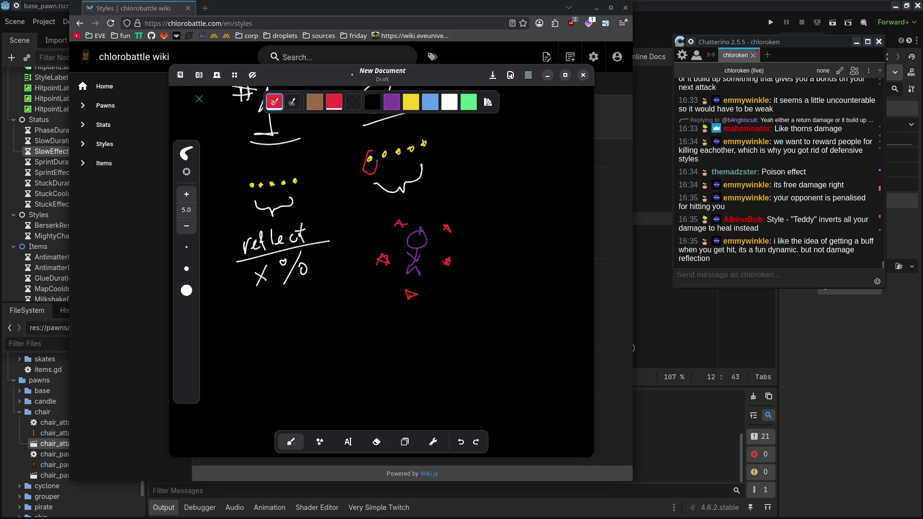
mouse_move(402, 209)
mouse_down()
mouse_move(413, 216)
mouse_move(398, 209)
mouse_up()
key(ctrl+z)
scroll(425, 226, up, 3)
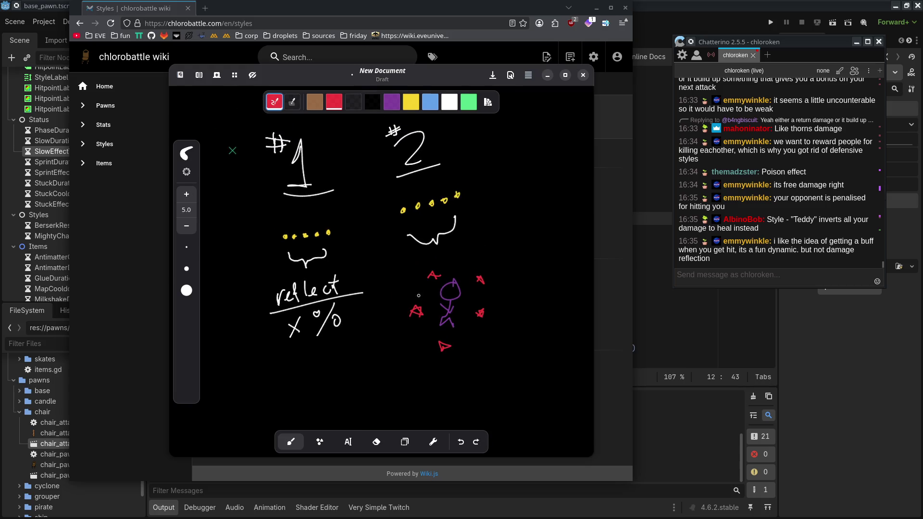
drag(416, 76, 400, 516)
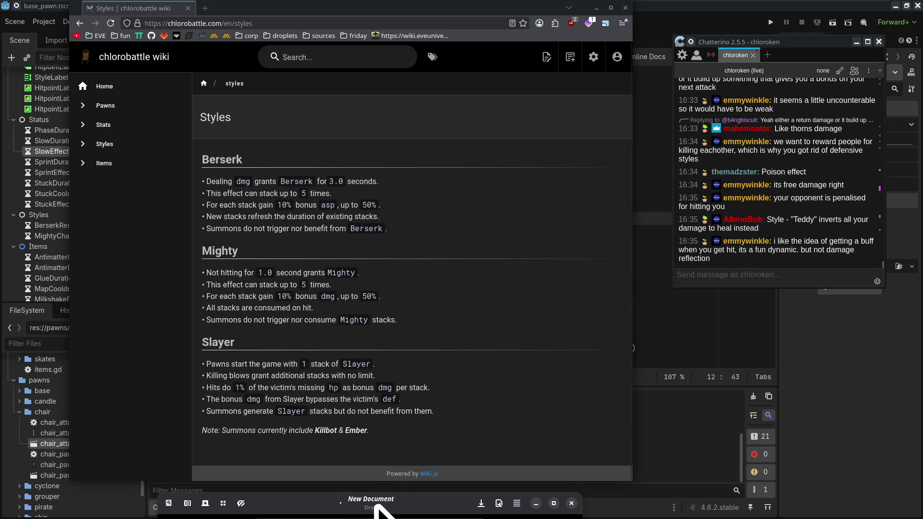
- Raise the drawing window again and scribble over the red triangle below the figure
mouse_move(406, 509)
mouse_down()
mouse_move(500, 127)
mouse_move(416, 63)
mouse_up()
drag(443, 321, 444, 333)
scroll(473, 351, up, 1)
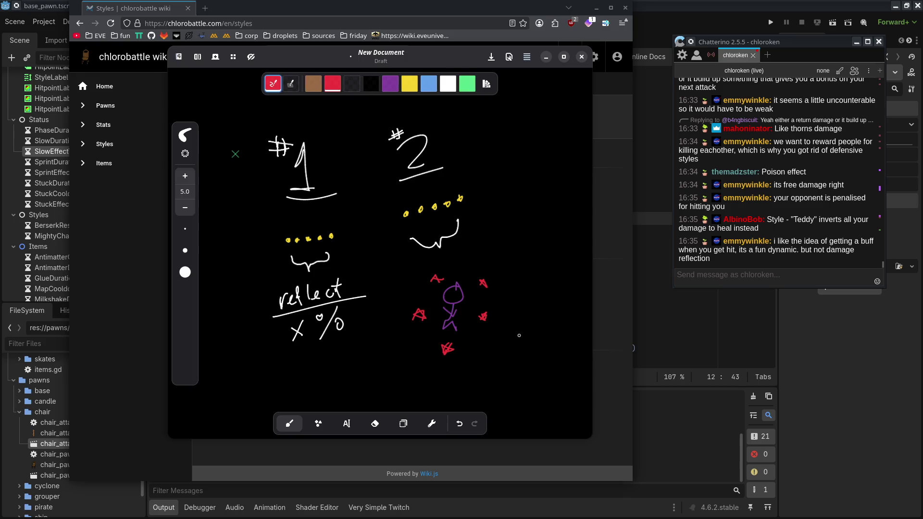
- Write an underlined white #3 heading beside #2, undoing an extra white circle
click(448, 83)
scroll(394, 175, right, 4)
drag(426, 136, 427, 141)
mouse_move(432, 132)
mouse_down()
mouse_move(430, 144)
mouse_move(439, 135)
mouse_up()
mouse_move(419, 143)
mouse_down()
mouse_move(469, 151)
mouse_move(445, 167)
mouse_up()
drag(414, 176, 543, 175)
scroll(494, 221, left, 3)
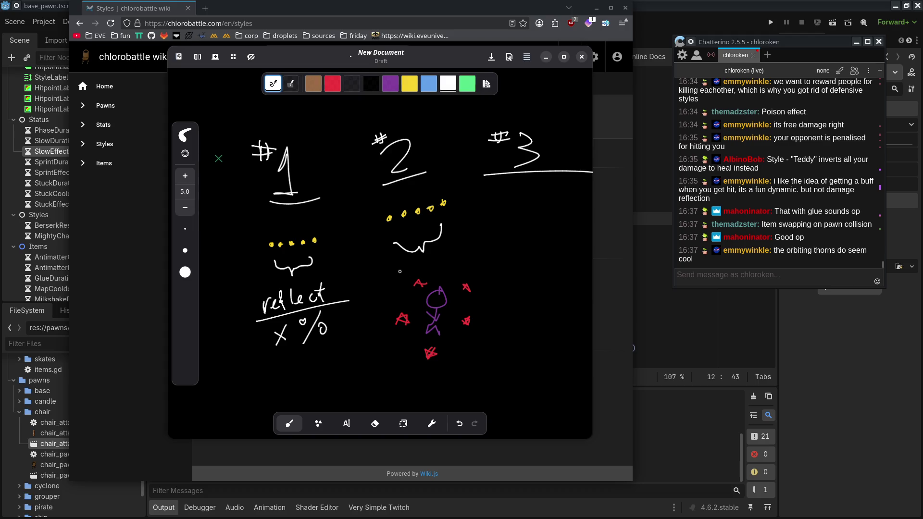
mouse_move(426, 274)
mouse_down()
mouse_move(406, 276)
mouse_move(424, 271)
mouse_move(427, 286)
mouse_move(417, 270)
mouse_move(404, 279)
mouse_up()
key(ctrl+z)
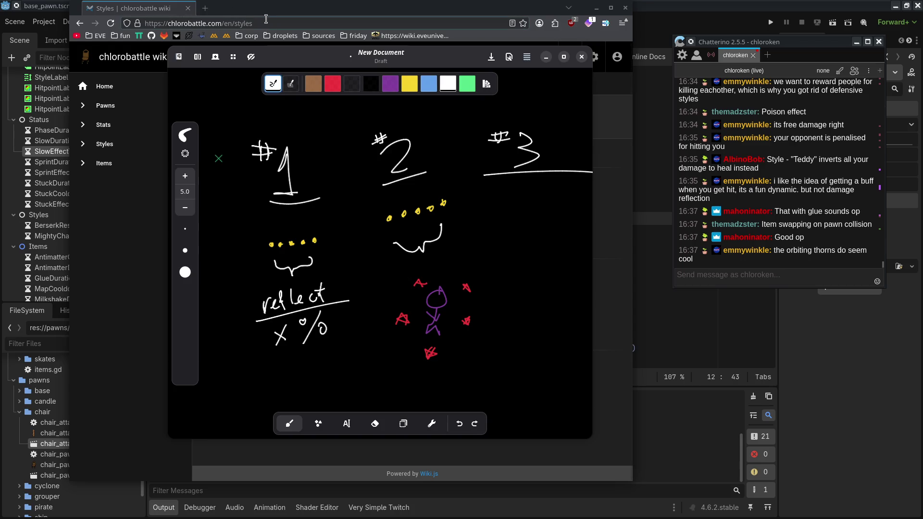
- Search 'maplestory m sia' in a new tab, browse the image results, then return
click(205, 10)
text(maplestory m)
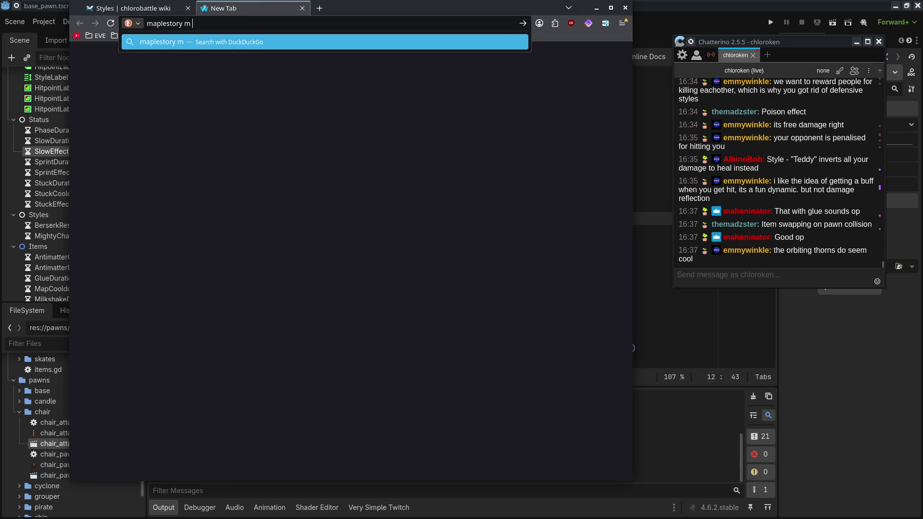
text( sia)
key(Return)
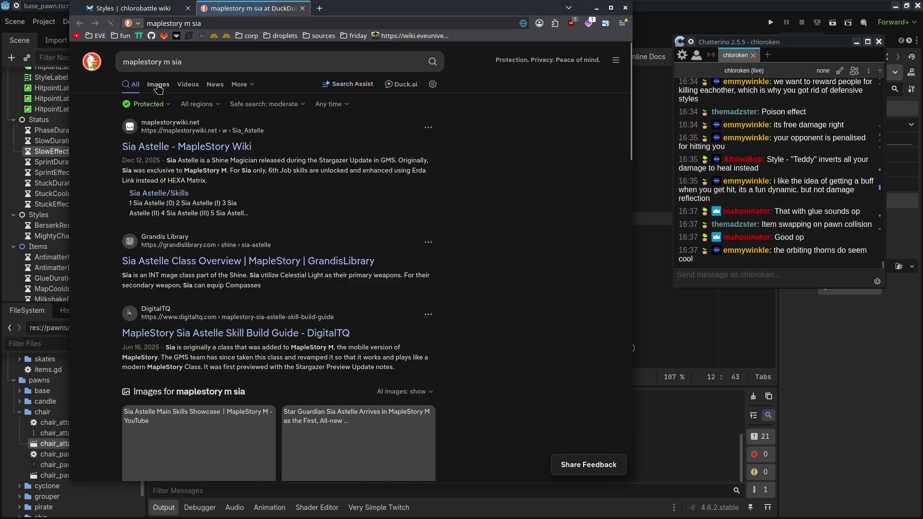
click(158, 89)
scroll(352, 261, down, 1)
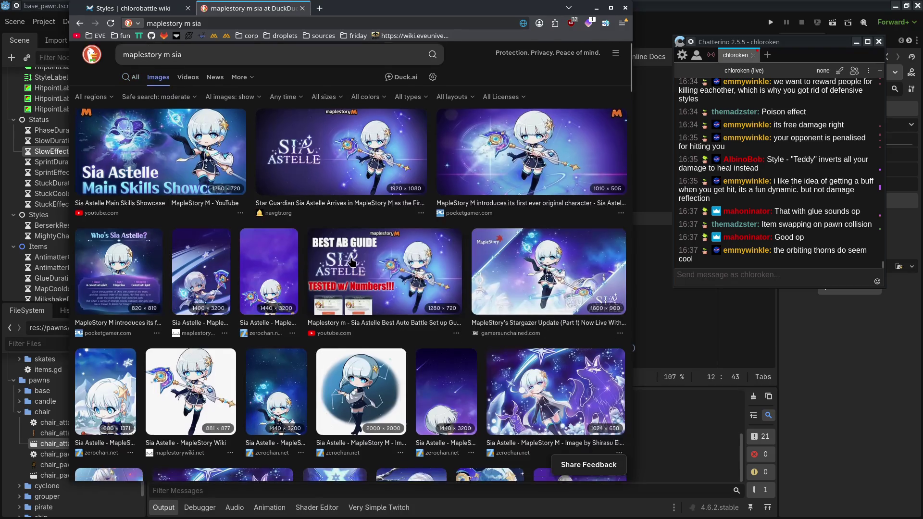
scroll(351, 261, down, 8)
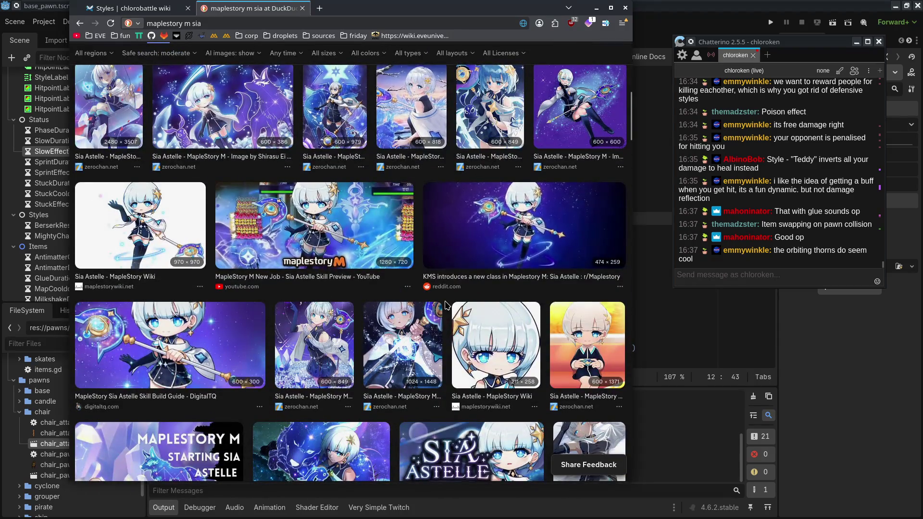
scroll(447, 305, down, 7)
key(alt+Left)
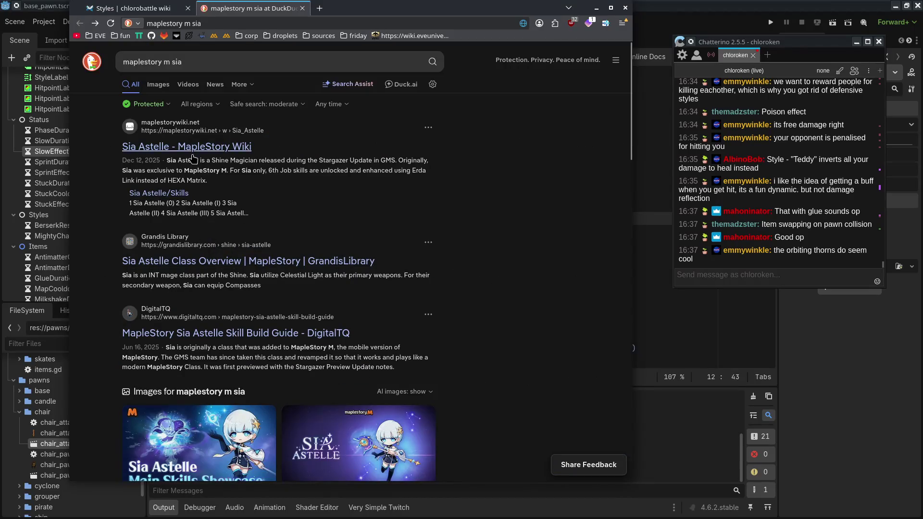
- Open the Sia Astelle MapleStory Wiki result, pass verification, then go back
click(192, 147)
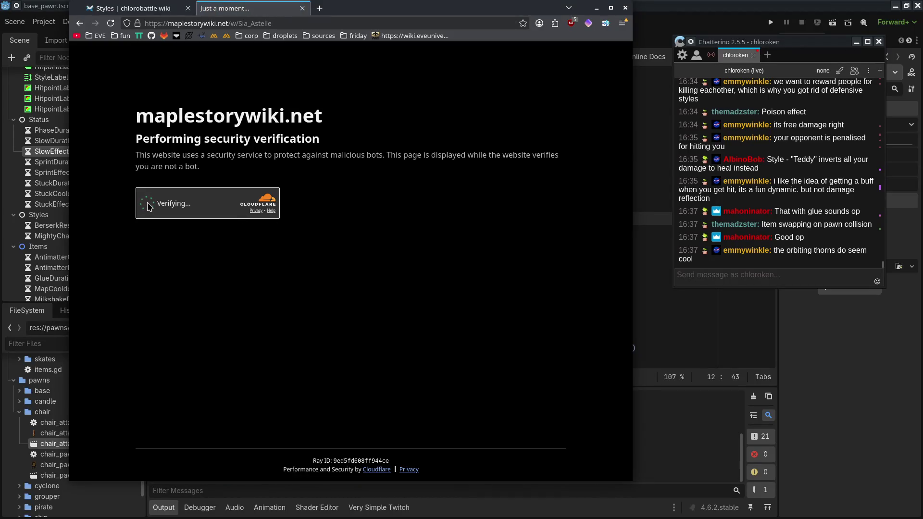
click(146, 204)
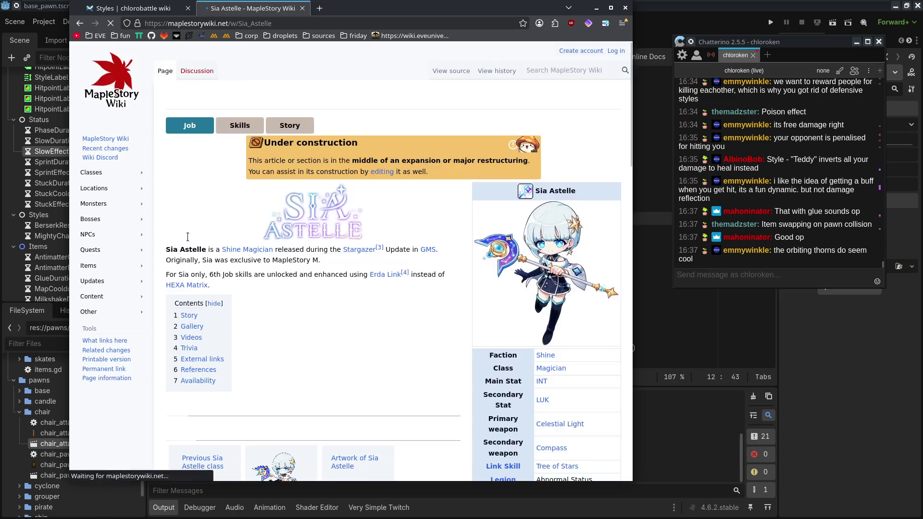
scroll(187, 236, down, 20)
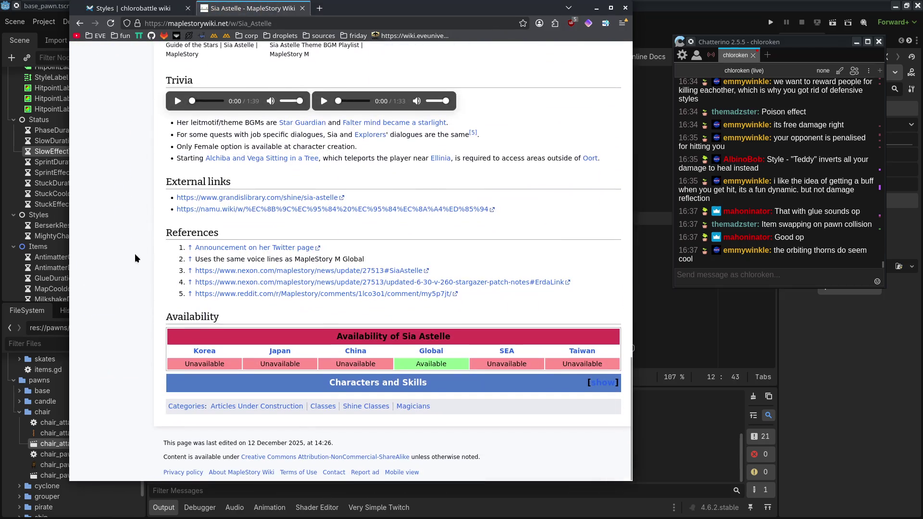
key(alt+Left)
key(alt+Left)
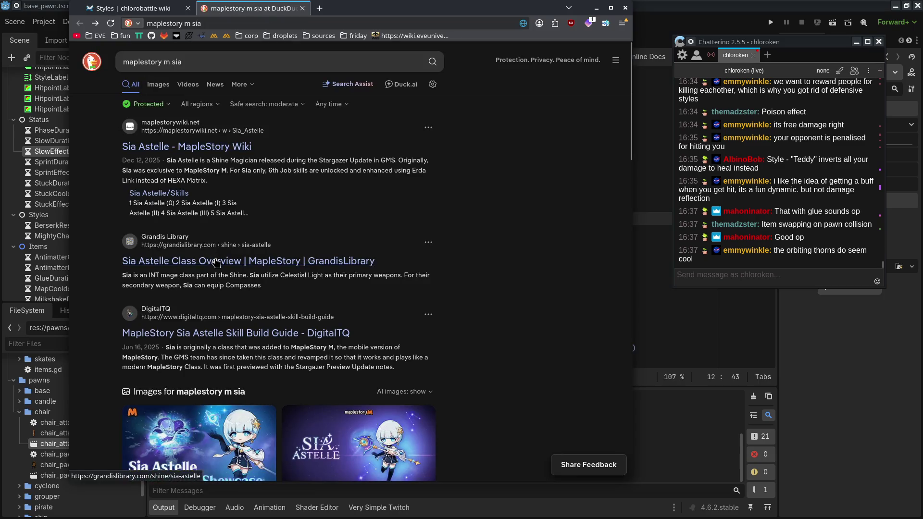
- Read through the Grandis Library Sia Astelle Class Overview, then switch back to the whiteboard
click(215, 263)
scroll(109, 347, down, 10)
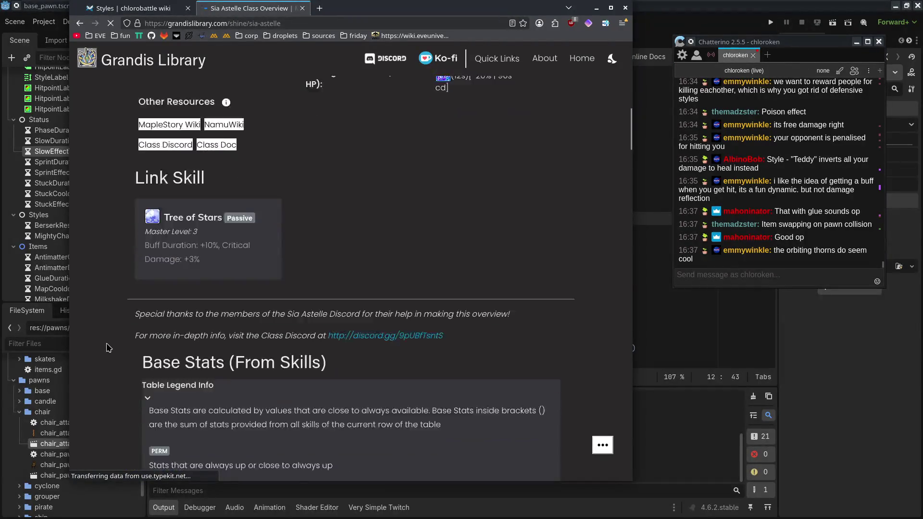
scroll(108, 347, down, 20)
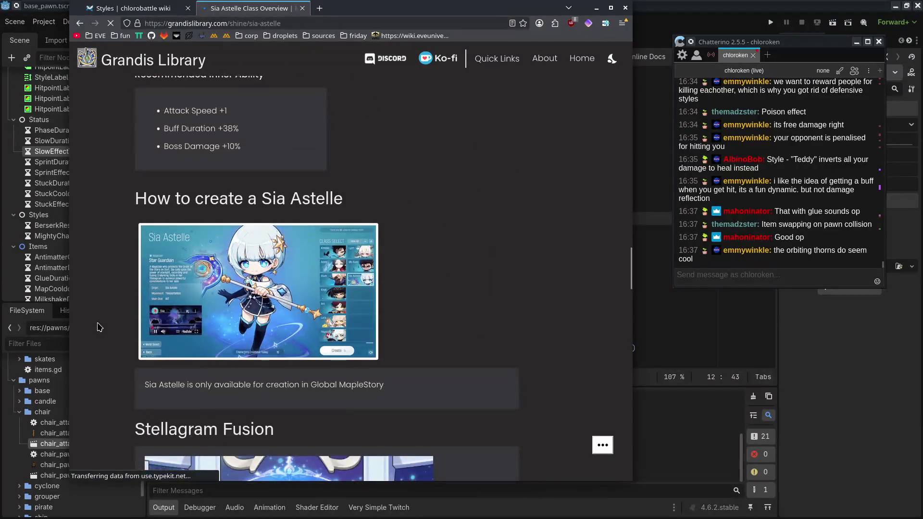
scroll(100, 327, down, 6)
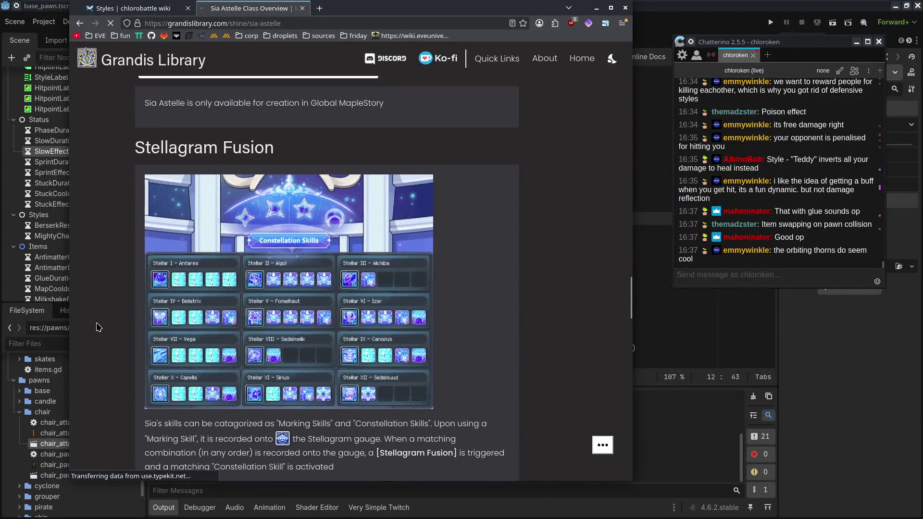
scroll(99, 327, down, 3)
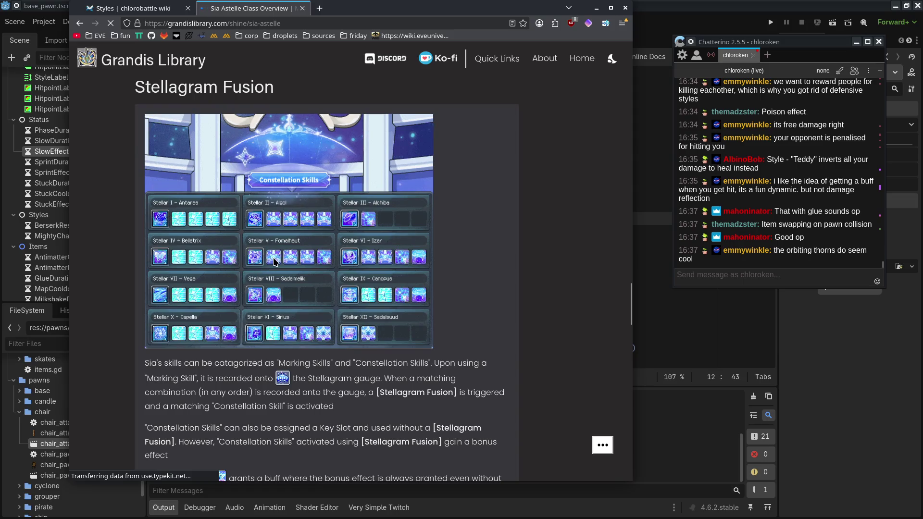
scroll(125, 303, down, 5)
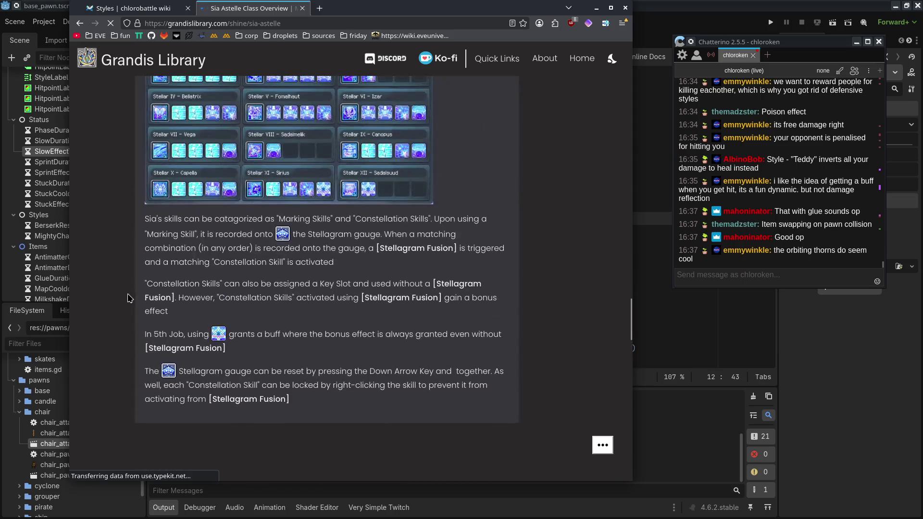
scroll(263, 188, up, 3)
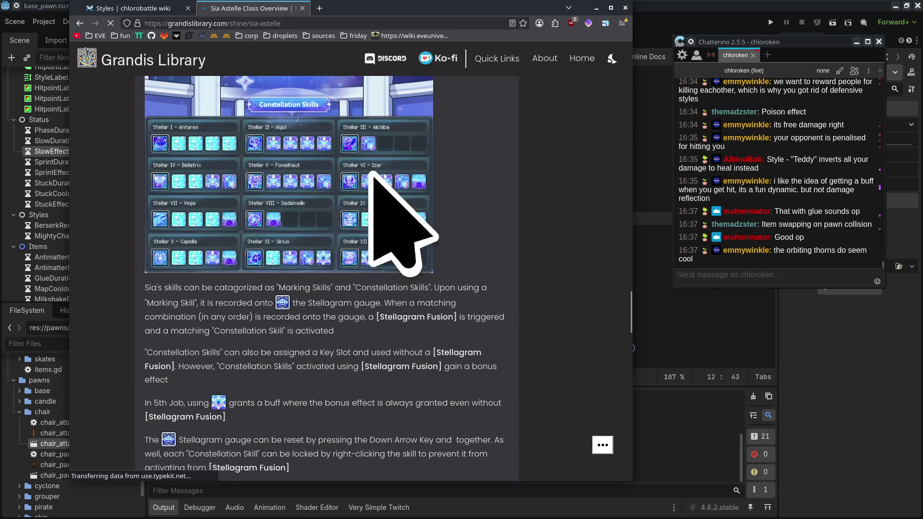
scroll(466, 217, up, 3)
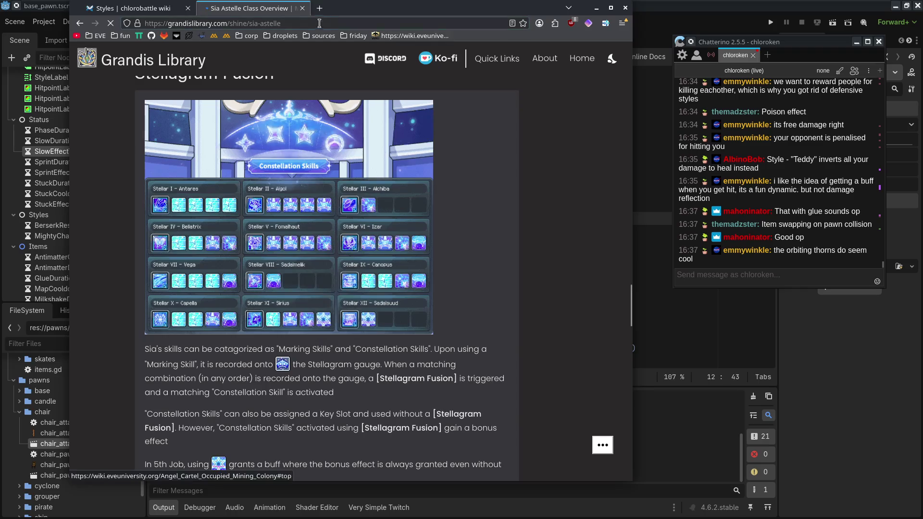
key(ctrl+shift+Tab)
key(alt+Tab)
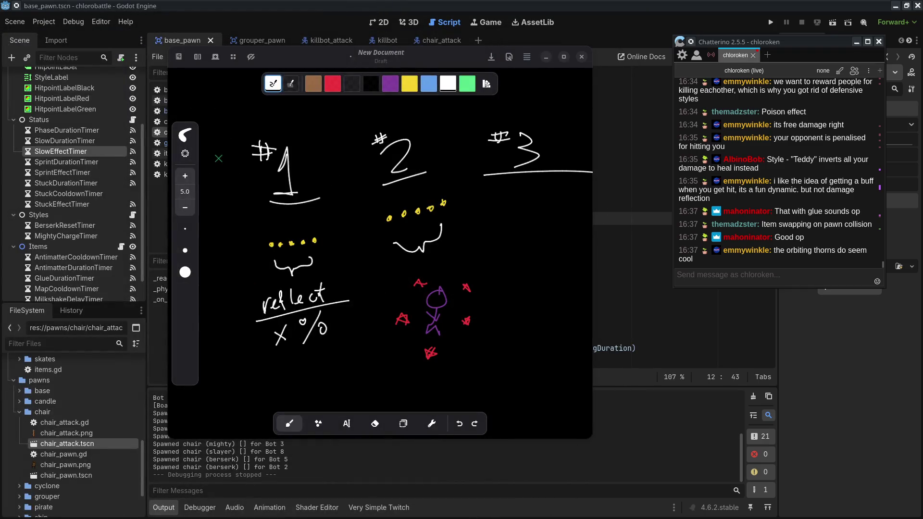
- Focus the chat box, then loop a white circle around the purple figure and red marks
click(826, 272)
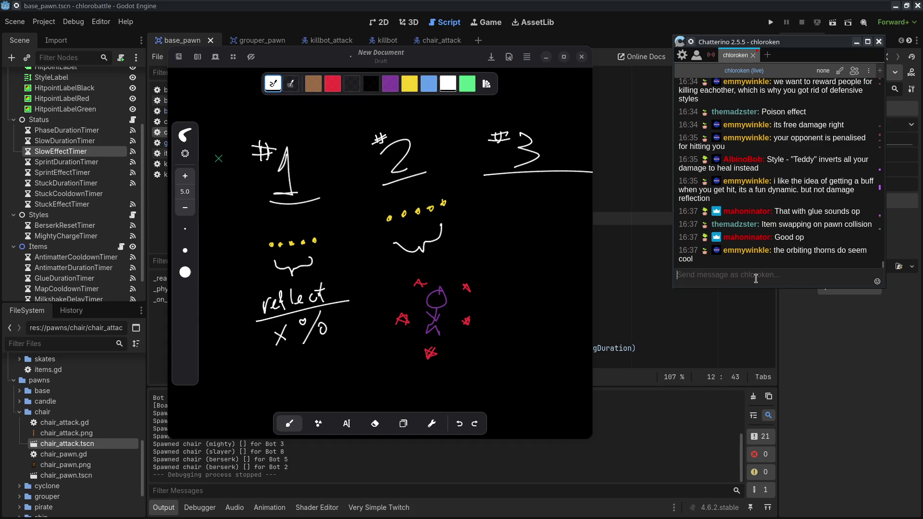
scroll(421, 304, down, 3)
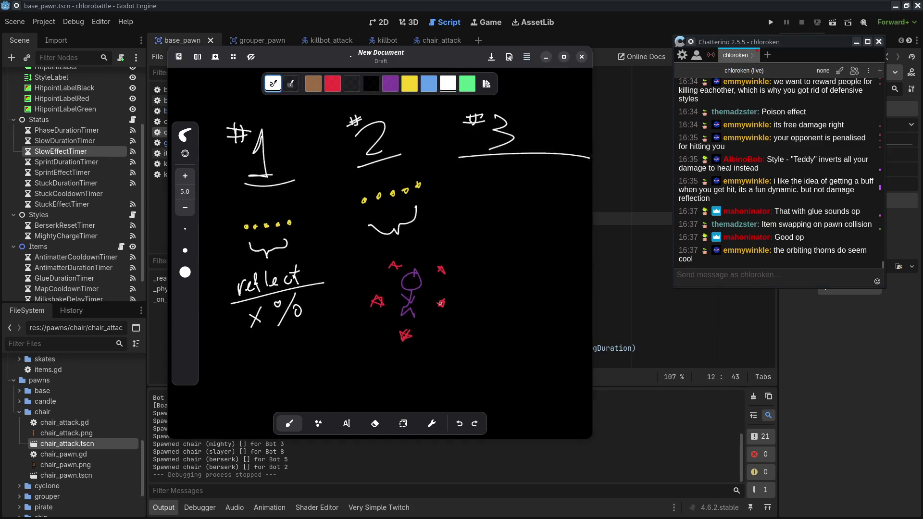
mouse_move(401, 258)
mouse_down()
mouse_move(350, 301)
mouse_move(449, 342)
mouse_move(380, 255)
mouse_up()
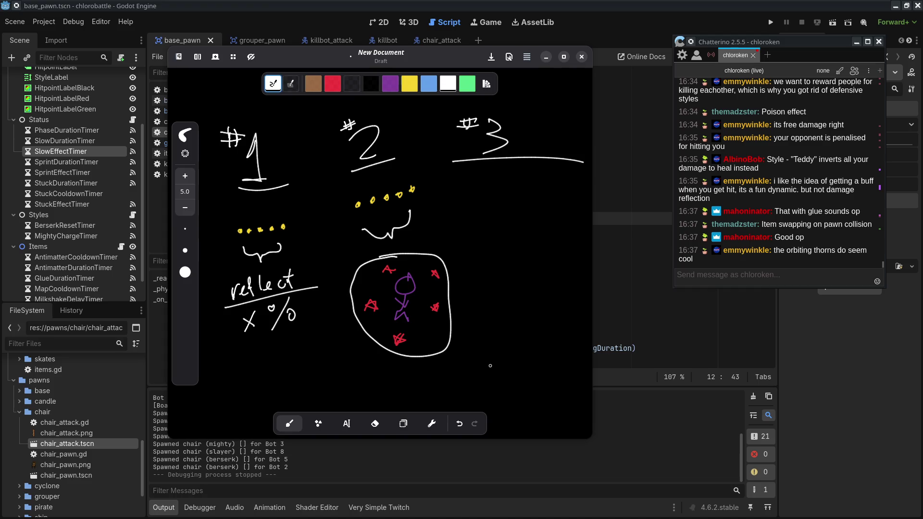
- Undo the white loop and the trial ellipses around the figure and yellow dot groups
key(ctrl+z)
mouse_move(378, 262)
mouse_down()
mouse_move(351, 281)
mouse_move(378, 350)
mouse_move(451, 319)
mouse_move(389, 254)
mouse_move(370, 260)
mouse_up()
key(ctrl+z)
drag(285, 144, 384, 159)
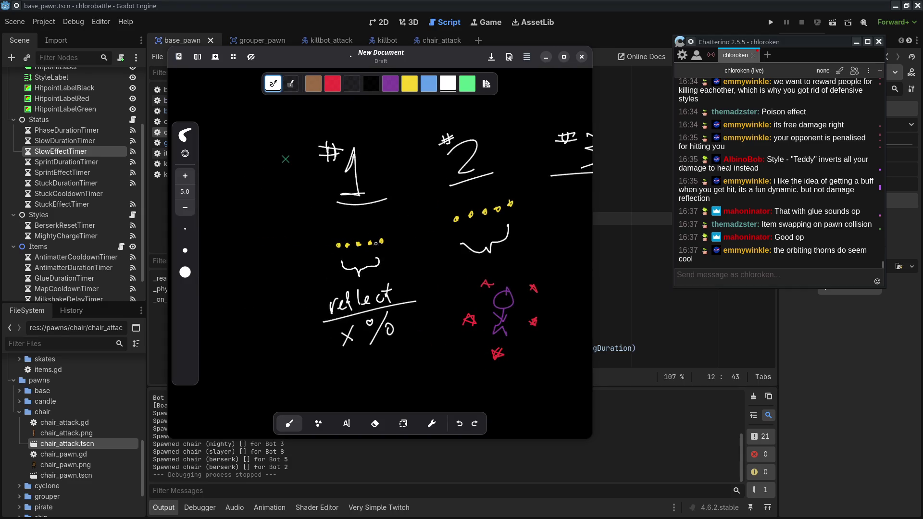
mouse_move(367, 228)
mouse_down()
mouse_move(387, 257)
mouse_move(372, 229)
mouse_move(307, 245)
mouse_move(368, 229)
mouse_move(408, 242)
mouse_move(368, 229)
mouse_up()
key(ctrl+z)
key(ctrl+z)
key(ctrl+z)
mouse_move(473, 195)
mouse_down()
mouse_move(542, 197)
mouse_move(475, 192)
mouse_move(517, 189)
mouse_up()
key(ctrl+z)
key(ctrl+z)
- Pan the canvas and set the pen colour to green
scroll(447, 226, right, 5)
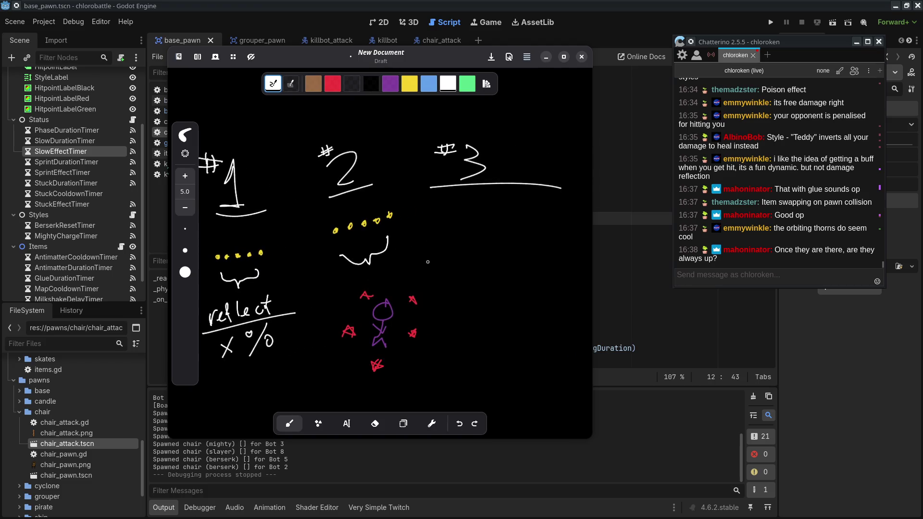
scroll(464, 248, left, 3)
scroll(464, 248, down, 2)
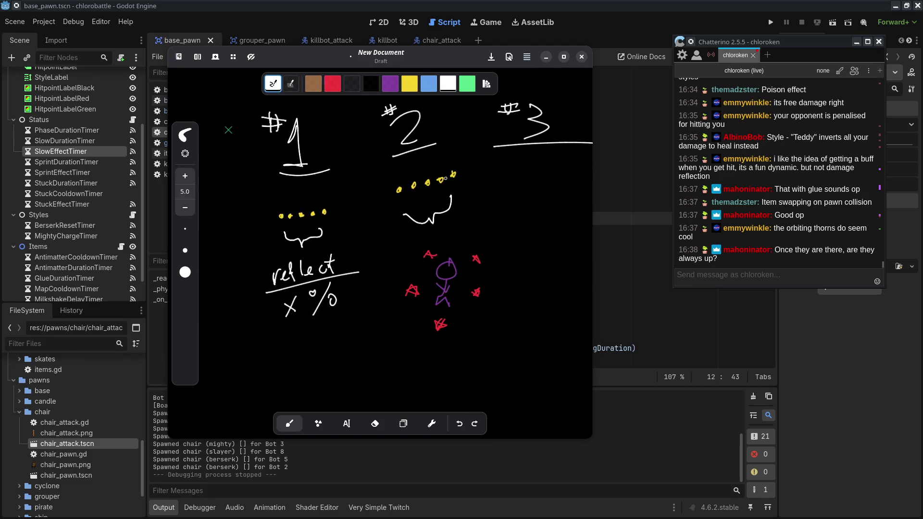
click(467, 84)
- Draw a row of green dots beneath #3 and write 3.0 under them
scroll(440, 192, right, 3)
scroll(440, 192, up, 1)
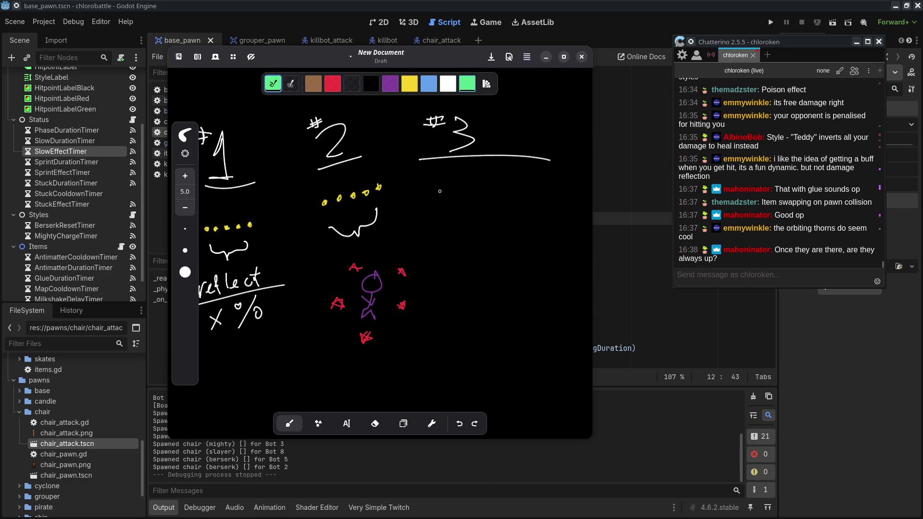
drag(433, 192, 440, 191)
drag(449, 190, 488, 186)
mouse_move(462, 217)
mouse_down()
mouse_move(481, 225)
mouse_move(464, 241)
mouse_up()
click(496, 240)
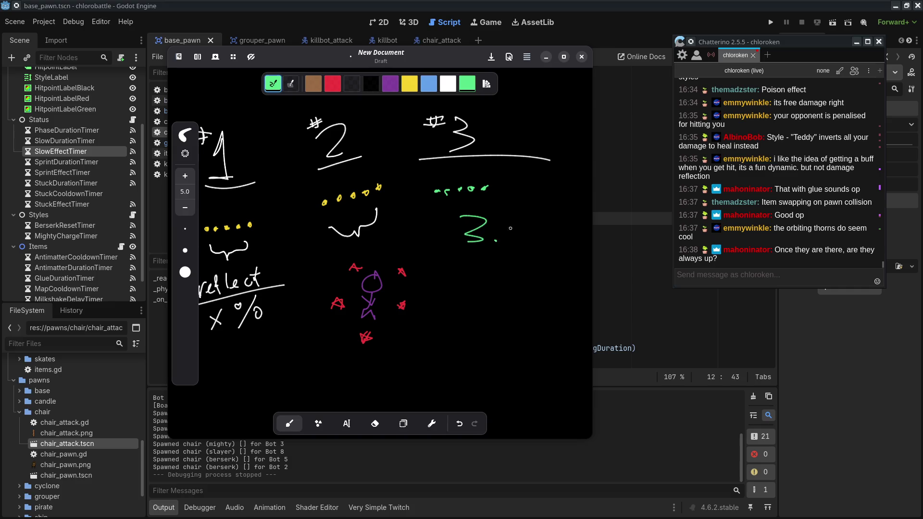
drag(513, 212, 515, 215)
- Strike two green strokes across the new marks, then undo them
drag(421, 175, 522, 220)
drag(428, 218, 500, 149)
key(ctrl+z)
key(ctrl+z)
- Draw a green X over #2's yellow dots, then undo both strokes
scroll(432, 192, left, 4)
drag(426, 175, 468, 205)
drag(428, 224, 469, 157)
key(ctrl+z)
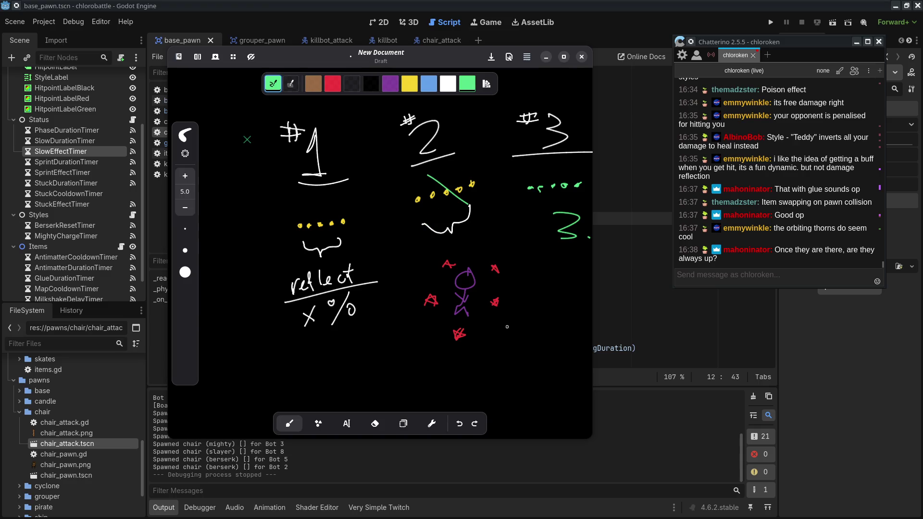
key(ctrl+z)
scroll(495, 290, right, 4)
scroll(495, 290, down, 2)
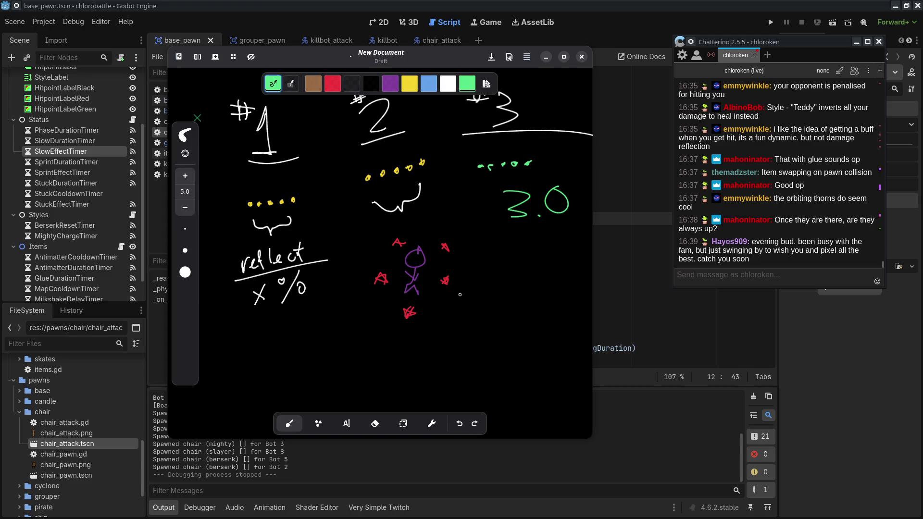
- Circle the red-and-purple figure and its four red marks in green, then undo the loops
scroll(432, 254, up, 2)
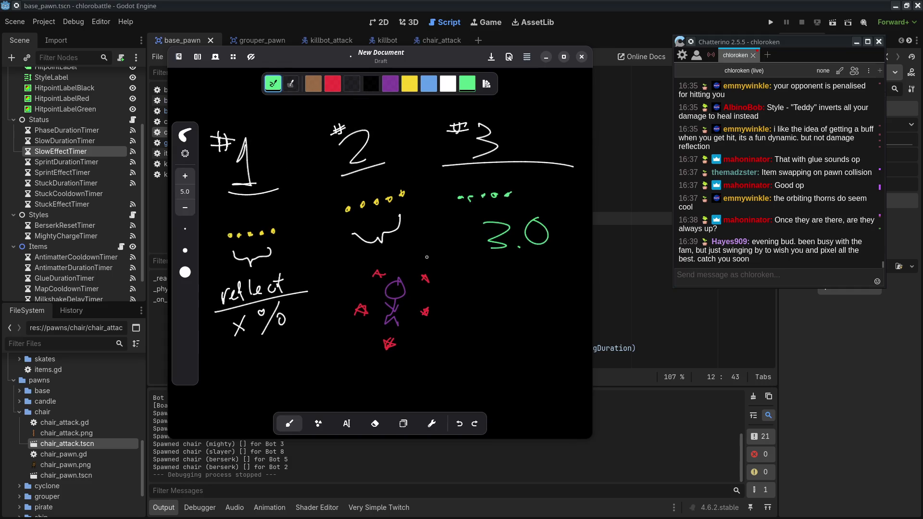
scroll(412, 256, left, 1)
scroll(431, 263, left, 1)
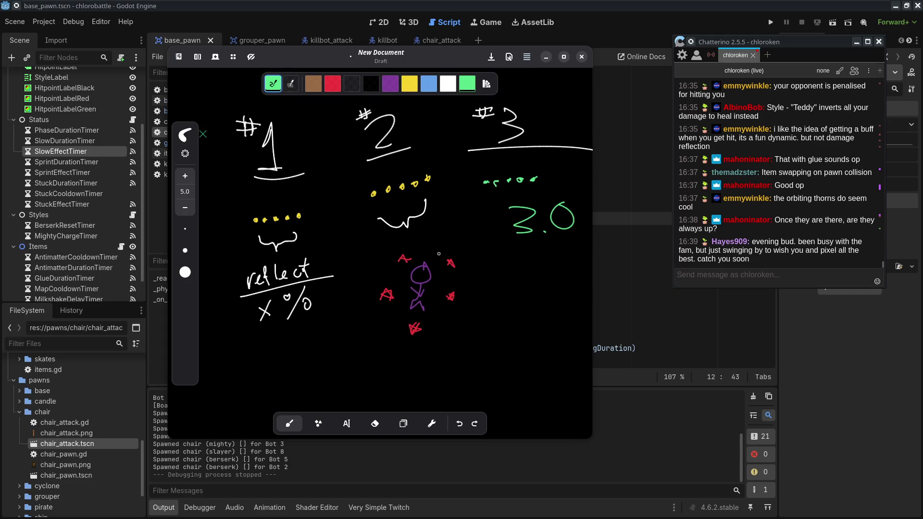
mouse_move(429, 248)
mouse_down()
mouse_move(382, 332)
mouse_move(475, 254)
mouse_move(416, 243)
mouse_up()
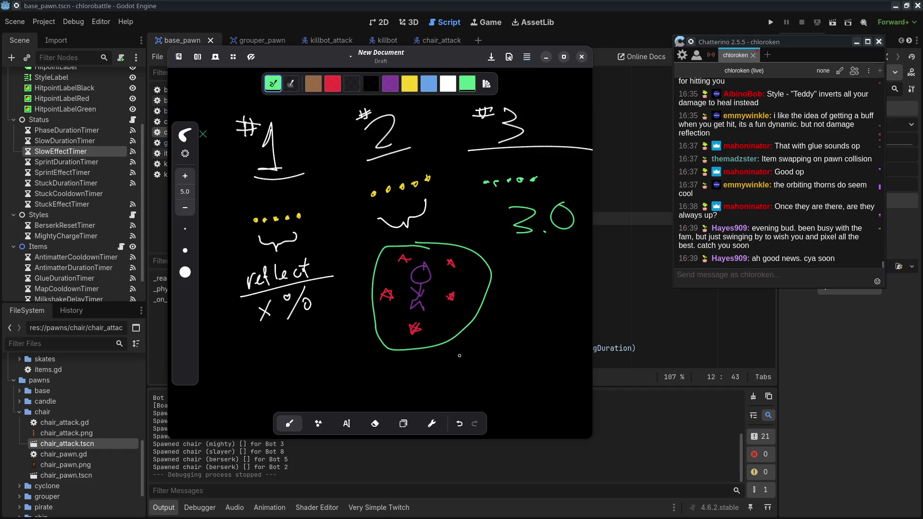
mouse_move(401, 248)
mouse_down()
mouse_move(438, 269)
mouse_move(453, 254)
mouse_up()
mouse_move(455, 283)
mouse_down()
mouse_move(442, 293)
mouse_move(449, 284)
mouse_up()
drag(419, 328, 416, 319)
drag(390, 283, 392, 285)
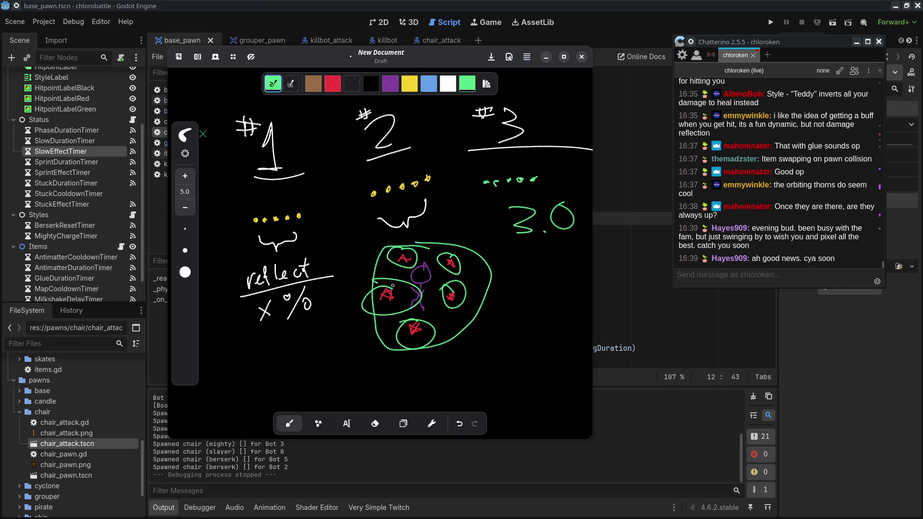
key(ctrl+z)
key(ctrl+z)
key(ctrl+z)
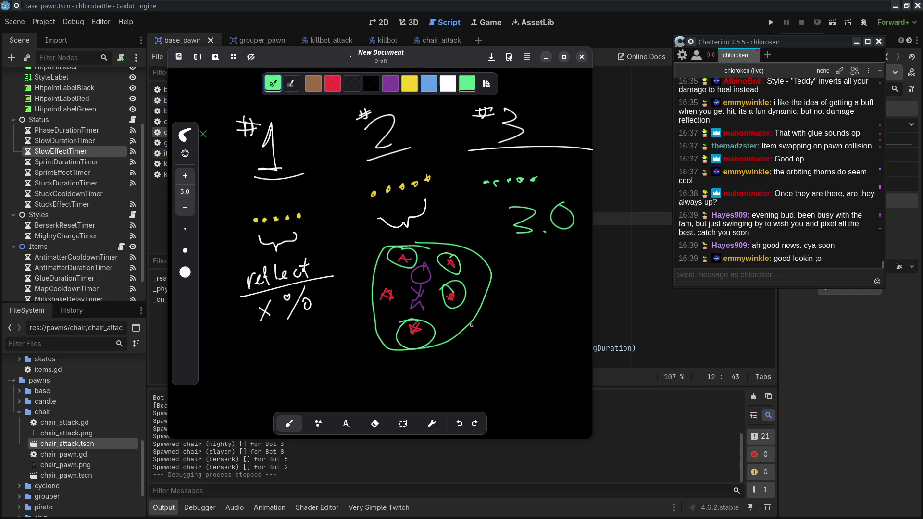
key(ctrl+z)
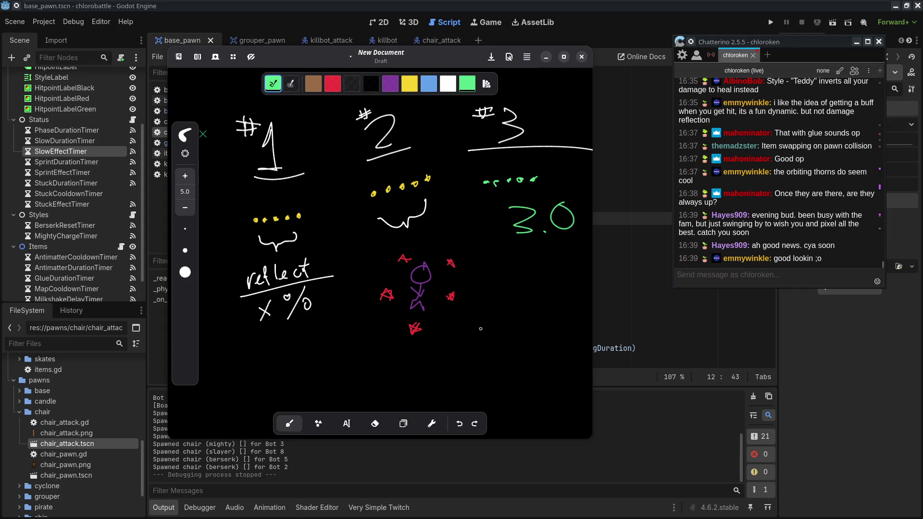
- Try a green ellipse around the reflect sketch, undo it, loop the red figures, and close the whiteboard
mouse_move(379, 308)
mouse_down()
mouse_move(197, 247)
mouse_move(385, 288)
mouse_up()
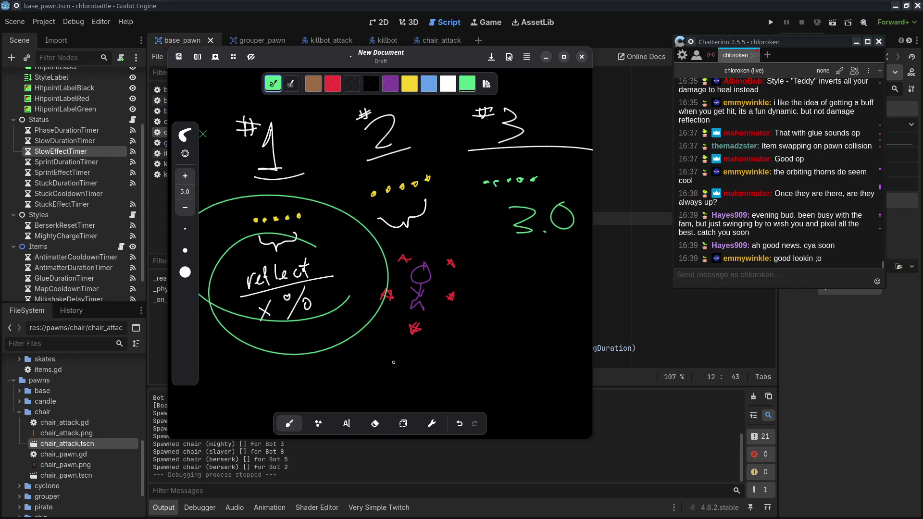
key(ctrl+z)
drag(442, 235, 394, 337)
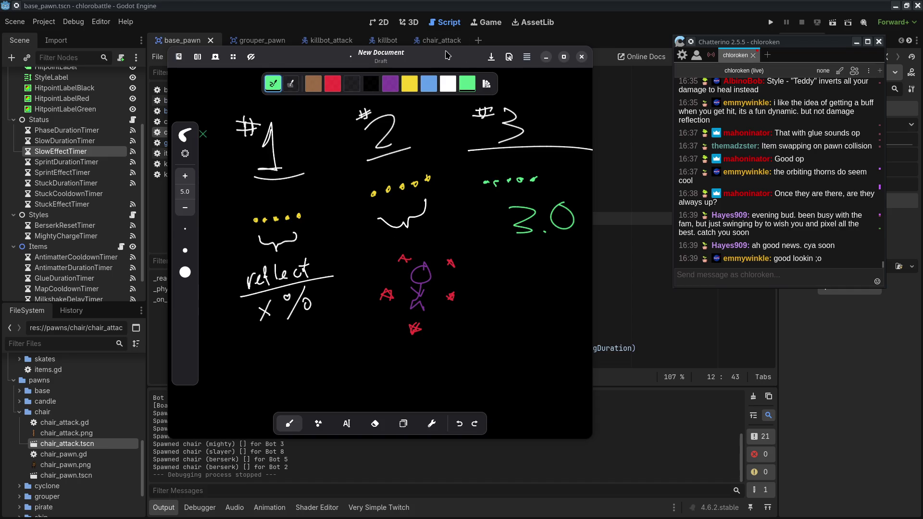
key(super+h)
- Add 'new style: thorny (formalhaut-esque)' below '- pve' in the chlorobattle notes and save them
key(alt+Tab)
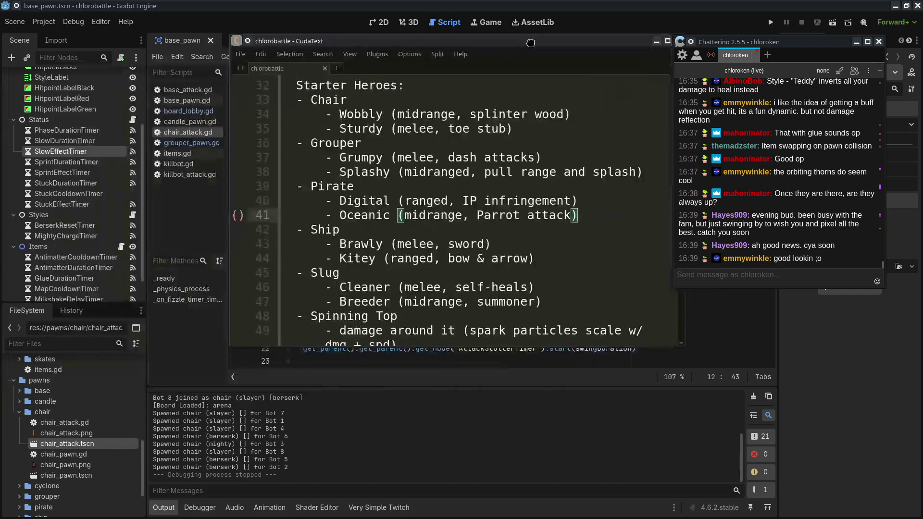
scroll(440, 323, down, 15)
scroll(599, 292, up, 5)
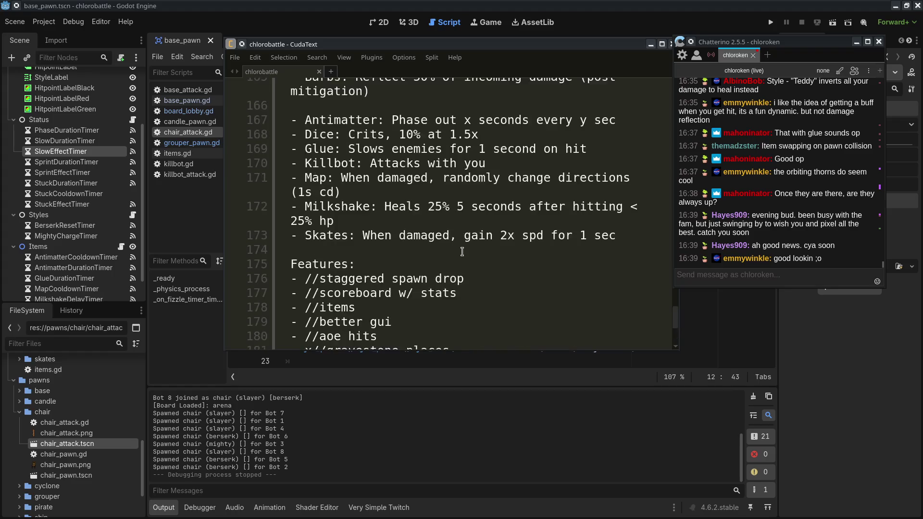
scroll(480, 264, down, 5)
click(374, 231)
key(Return)
text(- new style: thorny)
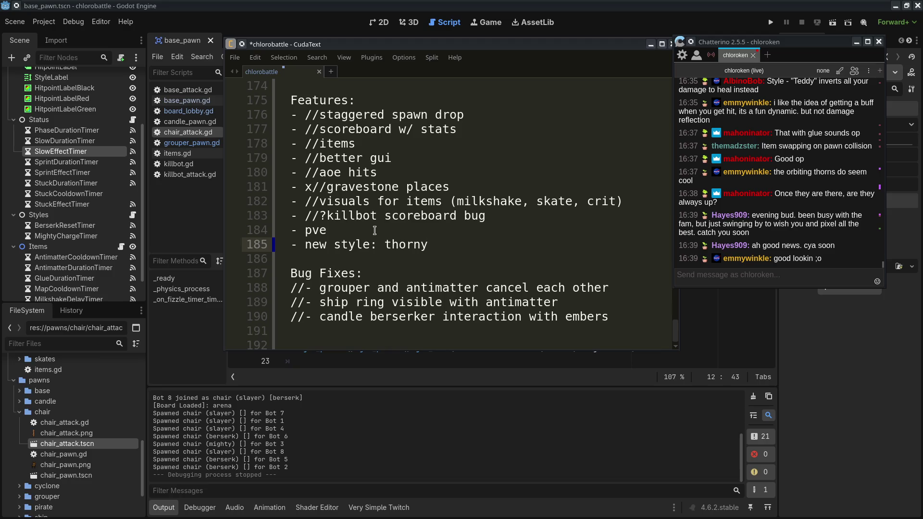
text(()
text(formalhaut)
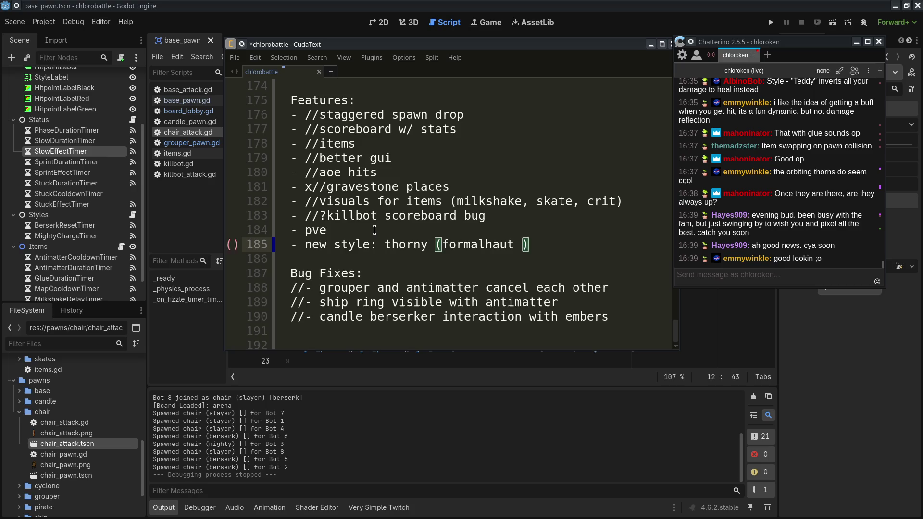
key(Delete)
text(styl)
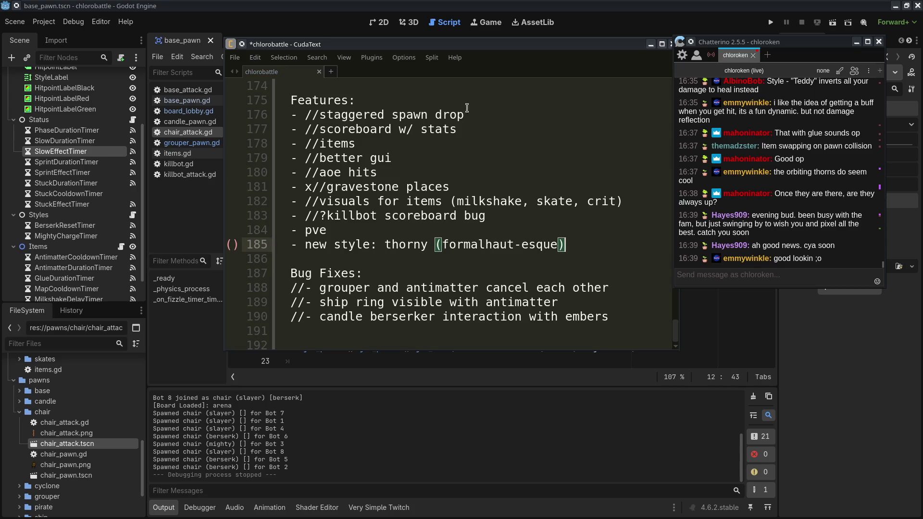
key(ctrl+s)
key(alt+Tab)
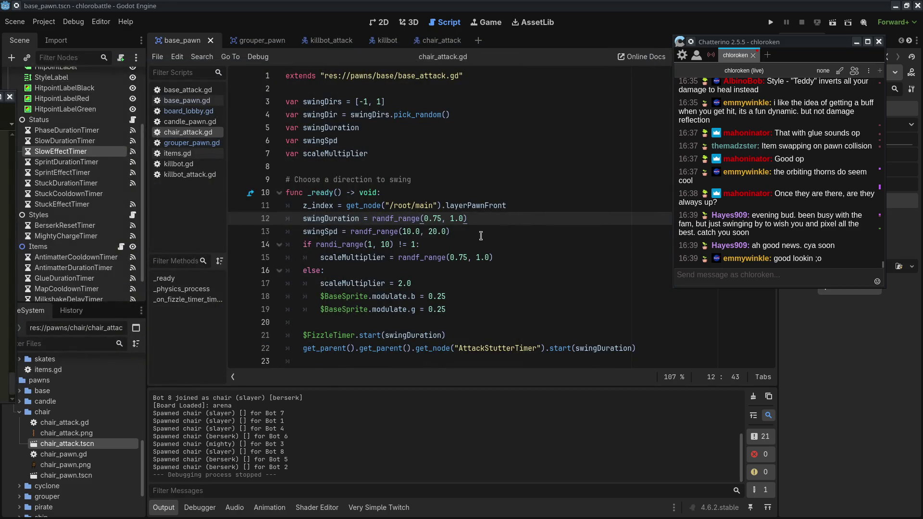
- Expand the cyclone pawn folder in FileSystem and open the cyclone_pawn scene
click(480, 236)
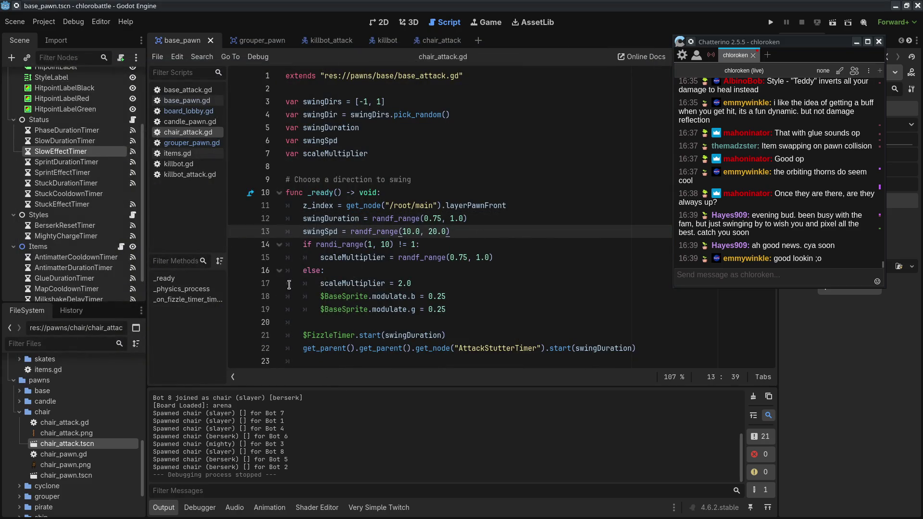
click(85, 487)
click(18, 487)
scroll(87, 433, down, 3)
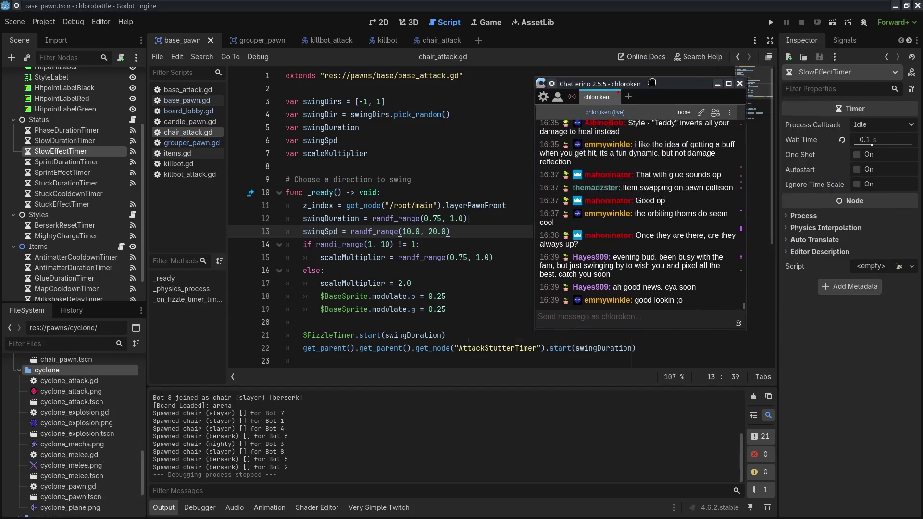
scroll(72, 433, down, 2)
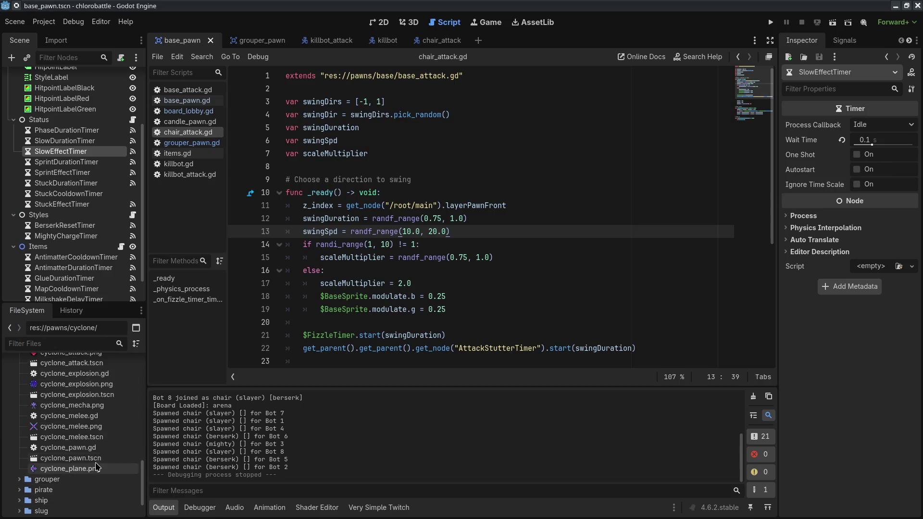
double_click(71, 458)
- Close the three other open scenes and all four open scripts
middle_click(180, 40)
middle_click(180, 40)
middle_click(180, 40)
middle_click(181, 40)
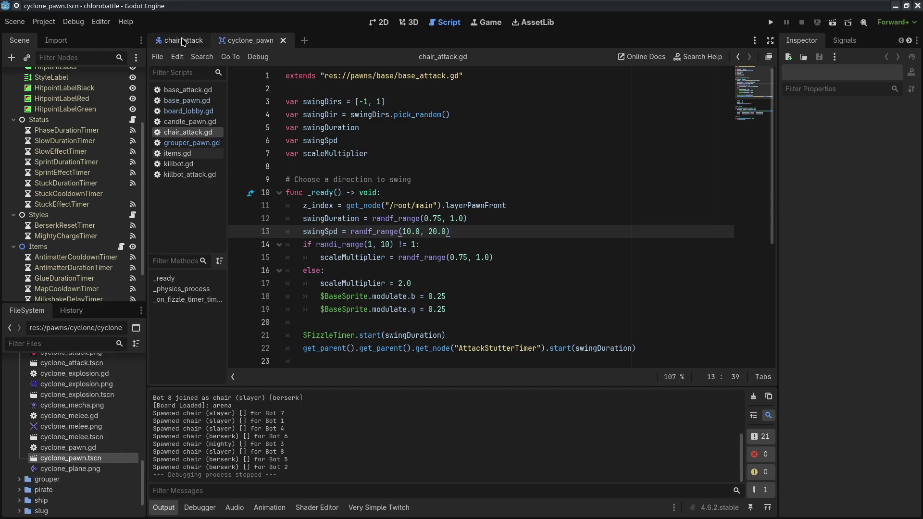
middle_click(180, 40)
middle_click(189, 100)
middle_click(188, 91)
middle_click(189, 90)
middle_click(189, 91)
middle_click(189, 91)
middle_click(189, 90)
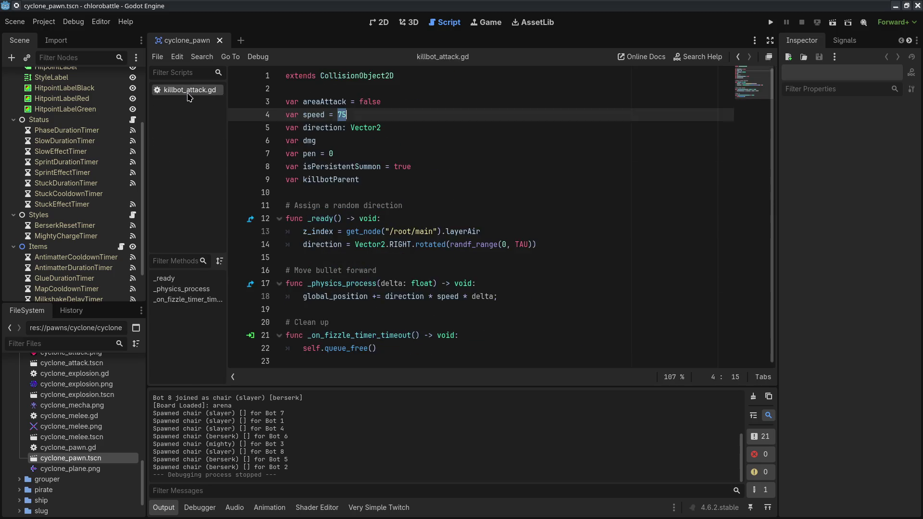
middle_click(189, 90)
- Open cyclone_pawn.gd and read through its code, including the jet sprite line
double_click(68, 448)
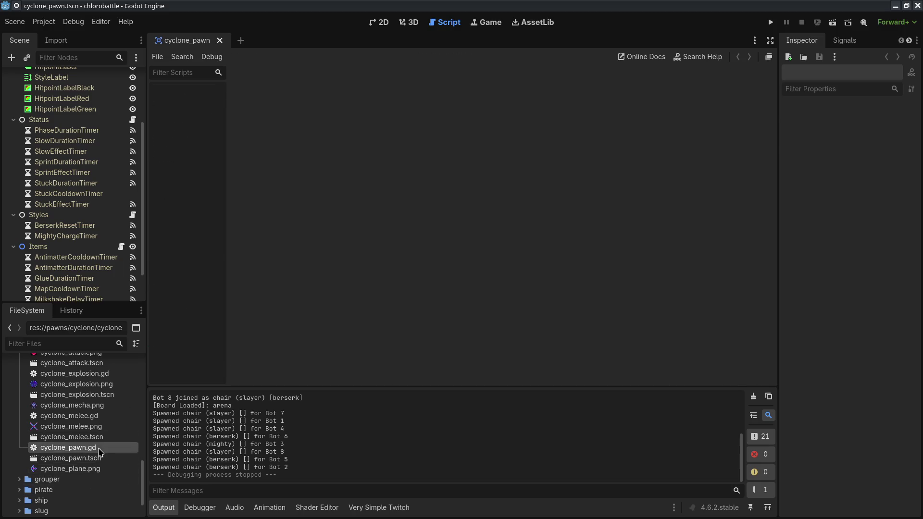
scroll(420, 302, down, 4)
scroll(419, 301, up, 2)
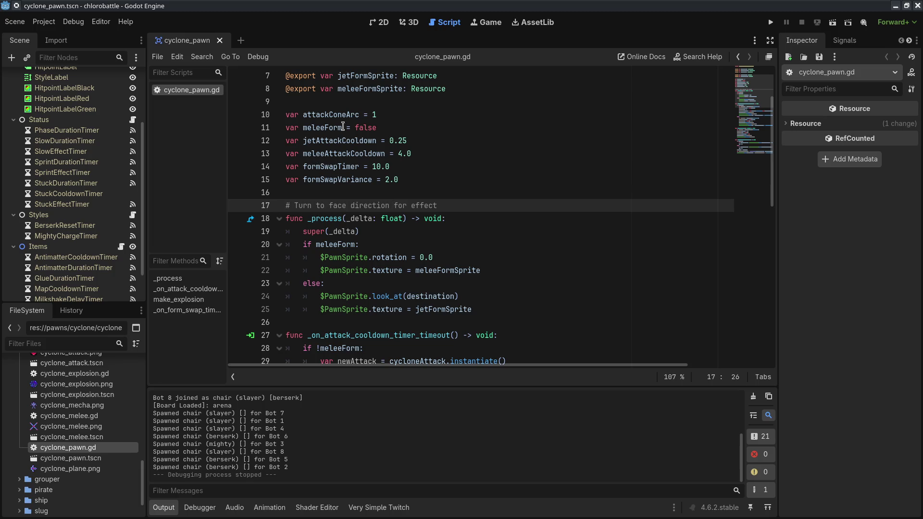
click(601, 309)
scroll(601, 317, down, 11)
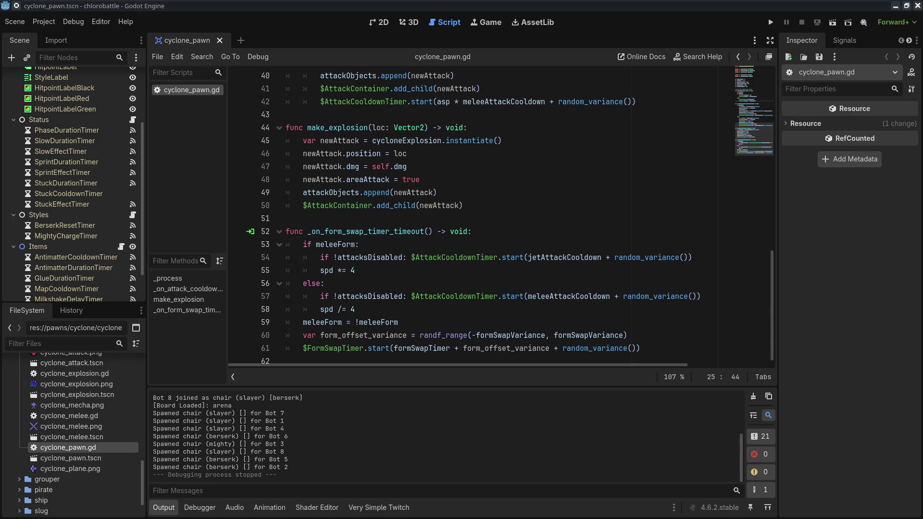
click(464, 218)
scroll(464, 255, up, 11)
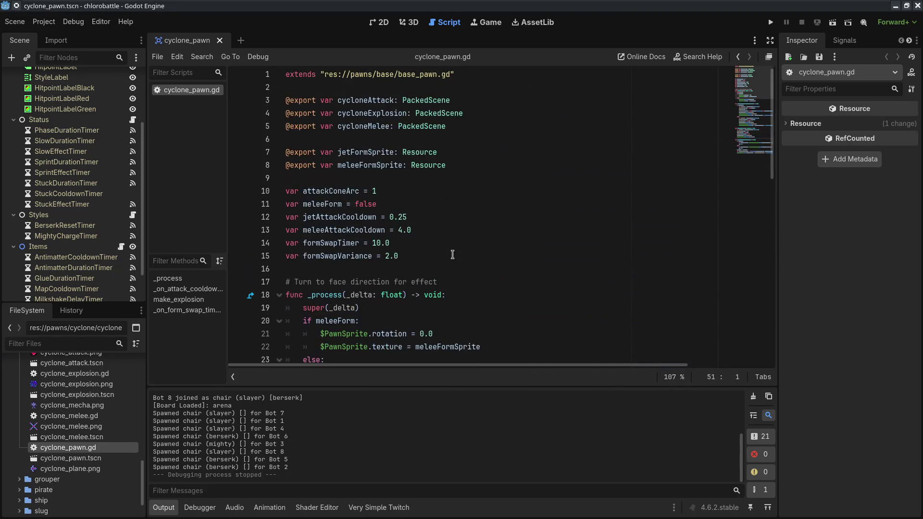
scroll(464, 255, down, 4)
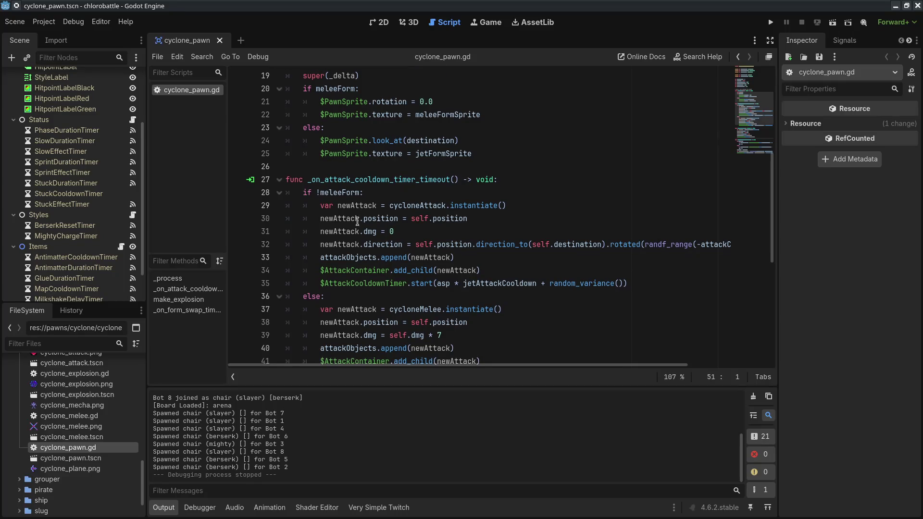
- Review the attack cooldown timeout function and select script lines 6 through 20
double_click(308, 179)
click(590, 232)
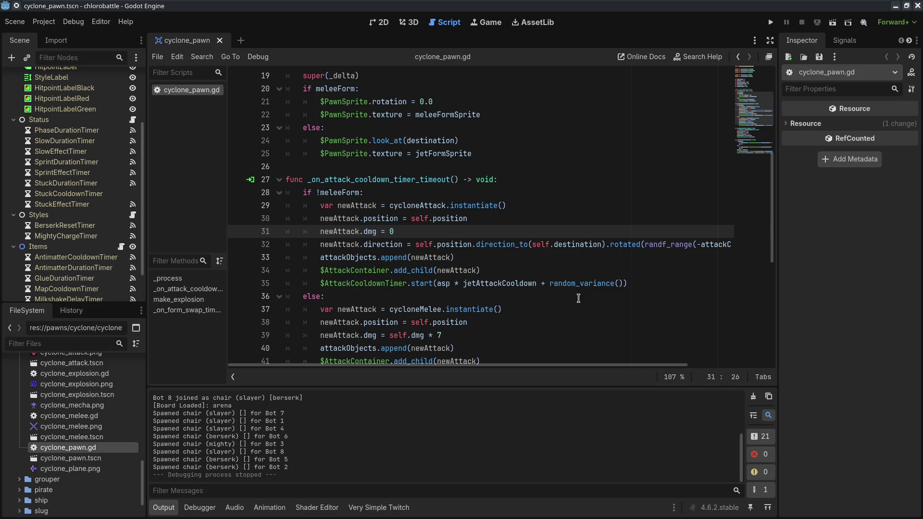
scroll(578, 297, down, 7)
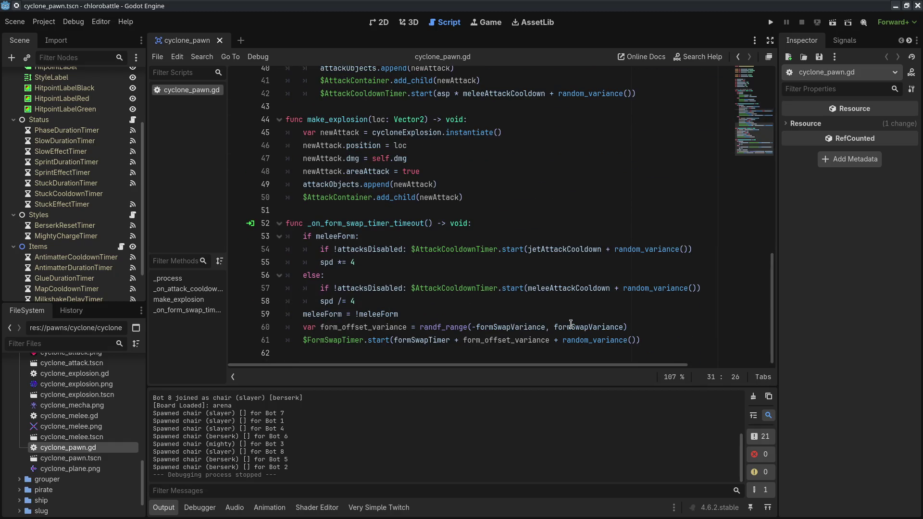
scroll(595, 320, up, 13)
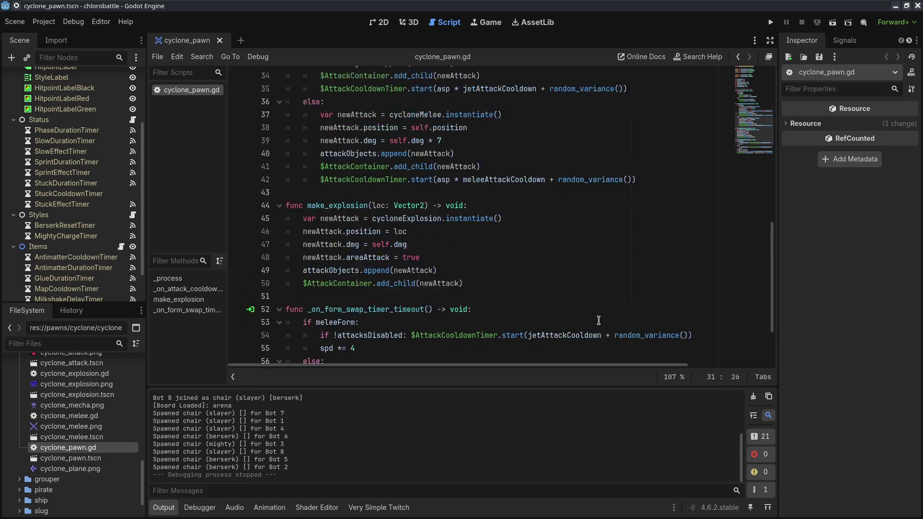
drag(287, 141, 471, 197)
key(shift+Down)
key(shift+Down)
key(shift+Down)
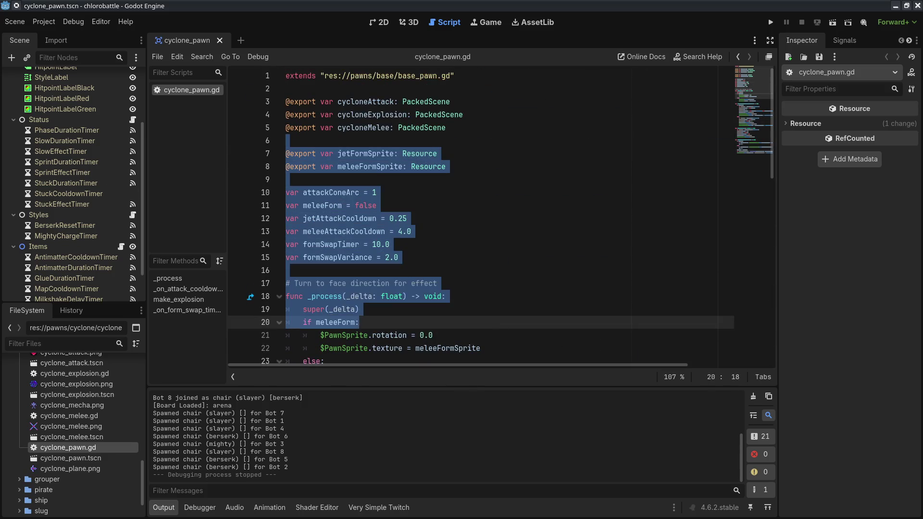
key(alt+Tab)
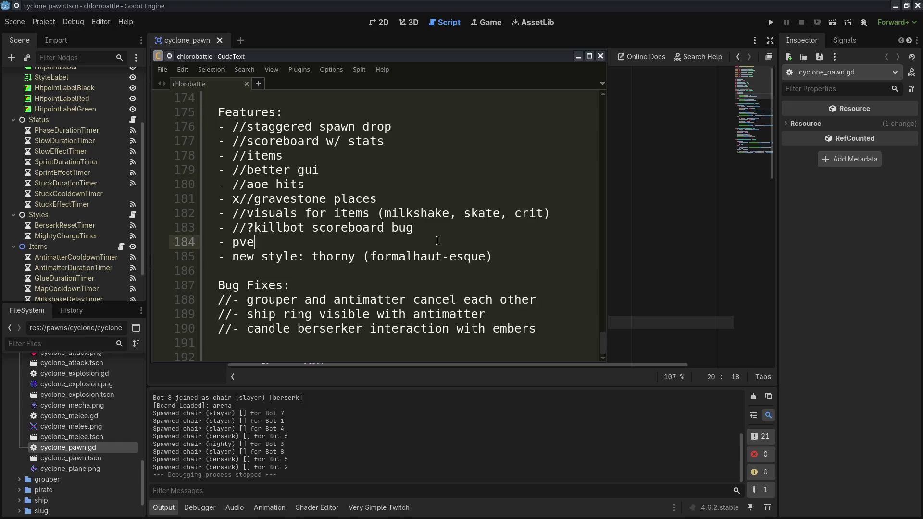
- Add '- cyclone: missiles explode on contact' below '- pve' in Features, then minimize the notes
key(Return)
text(- cyclone: missiles explode on contact instead of e)
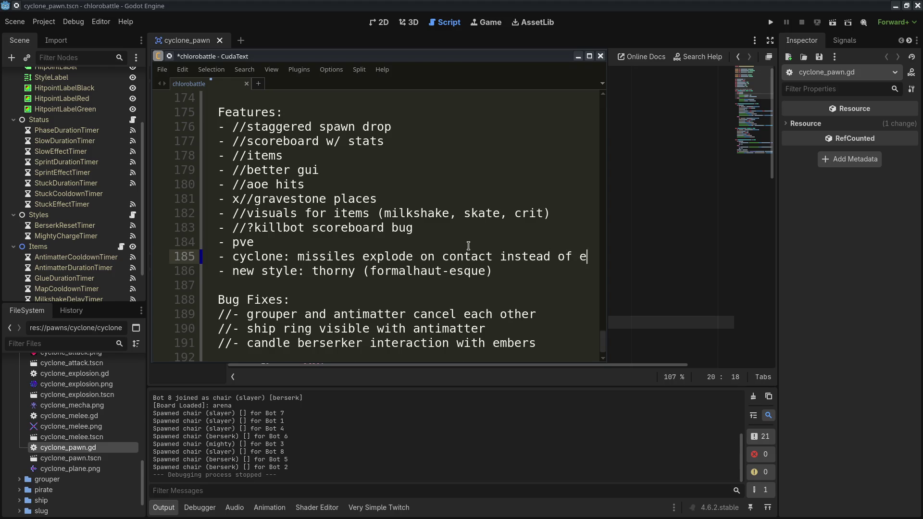
text(verywehr)
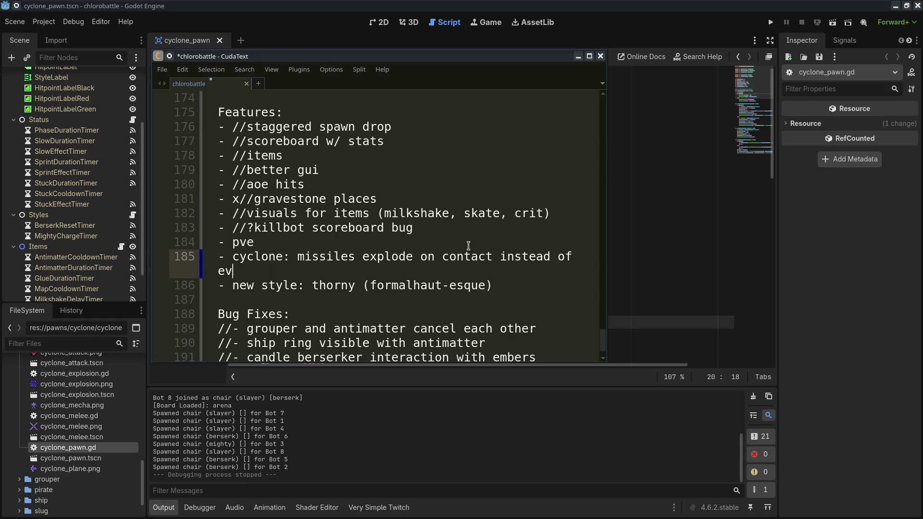
key(BackSpace)
key(BackSpace)
key(BackSpace)
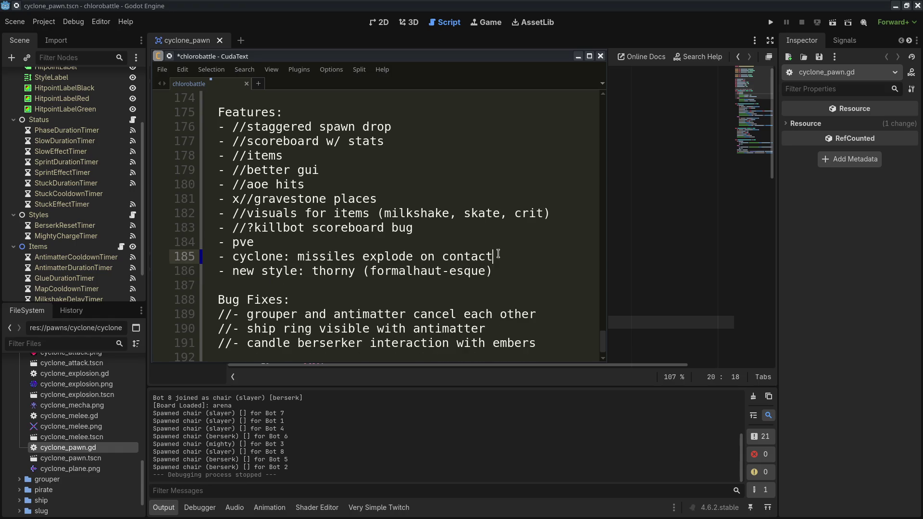
drag(497, 253, 227, 258)
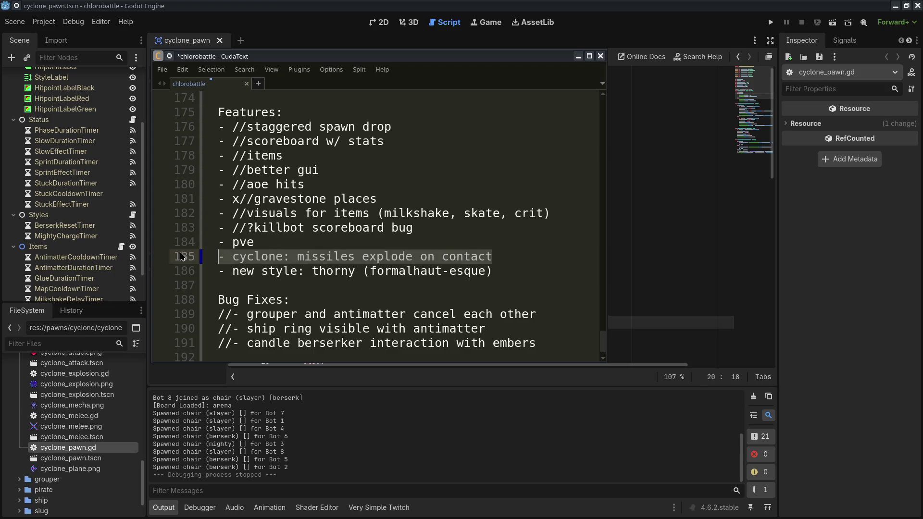
click(517, 257)
click(439, 50)
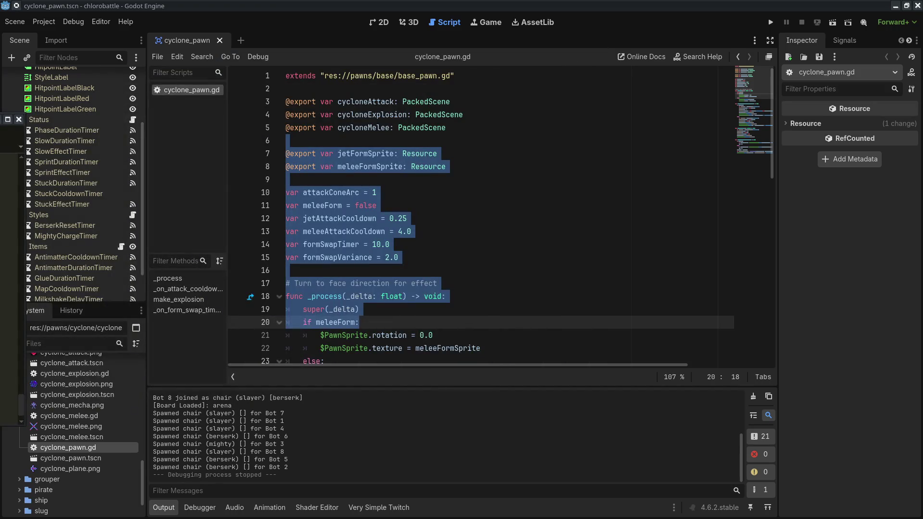
- Bring up the Twitch chat, collapse the cyclone and chair folders, and reposition the chat window
click(625, 215)
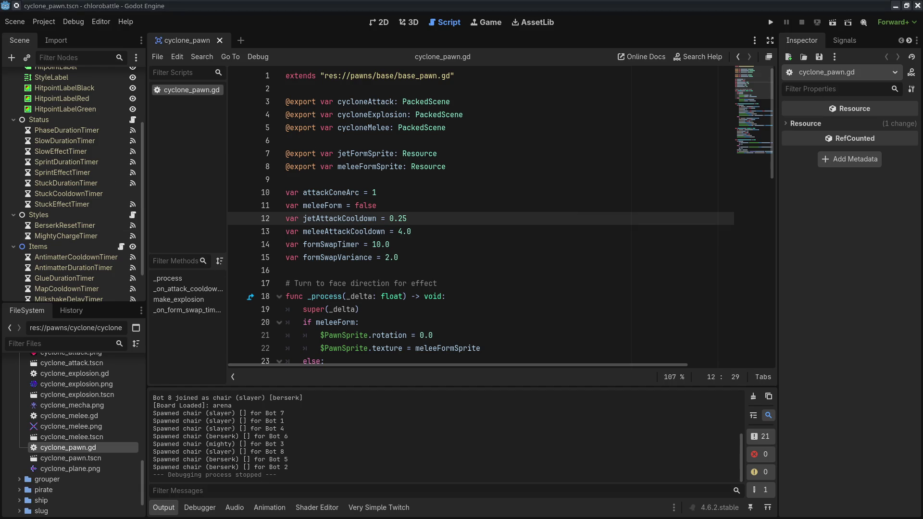
key(alt+Tab)
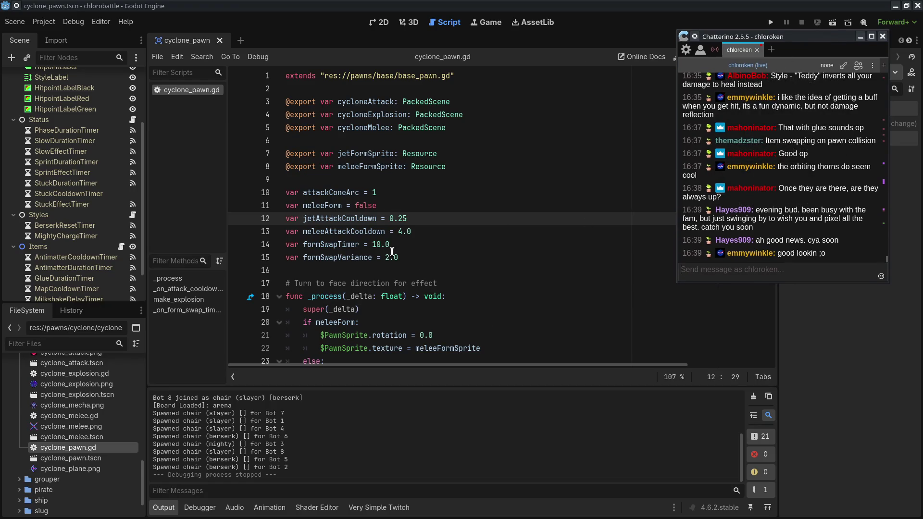
scroll(58, 399, up, 3)
double_click(59, 399)
scroll(59, 408, up, 3)
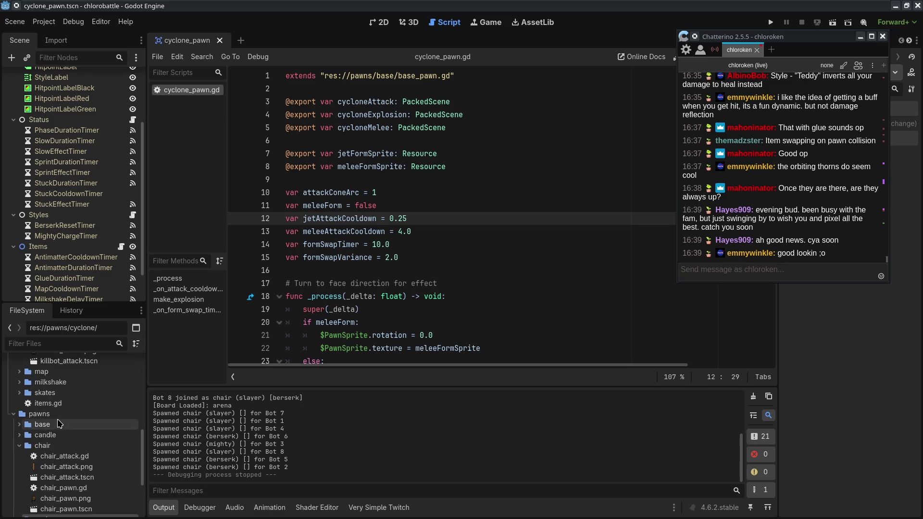
double_click(59, 445)
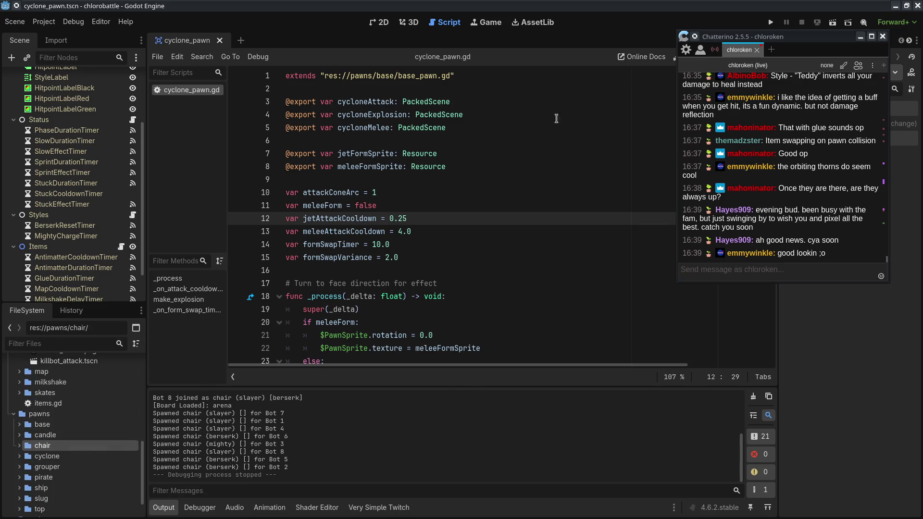
drag(755, 42, 746, 116)
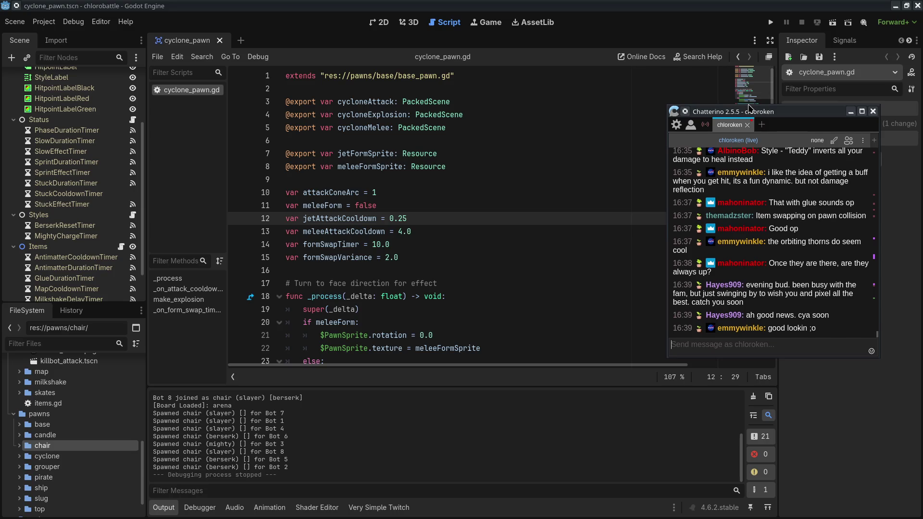
- Preview the cyclone_melee.png sprite from the cyclone pawn folder, moving the chat window off the code
double_click(60, 456)
scroll(59, 456, down, 5)
click(96, 436)
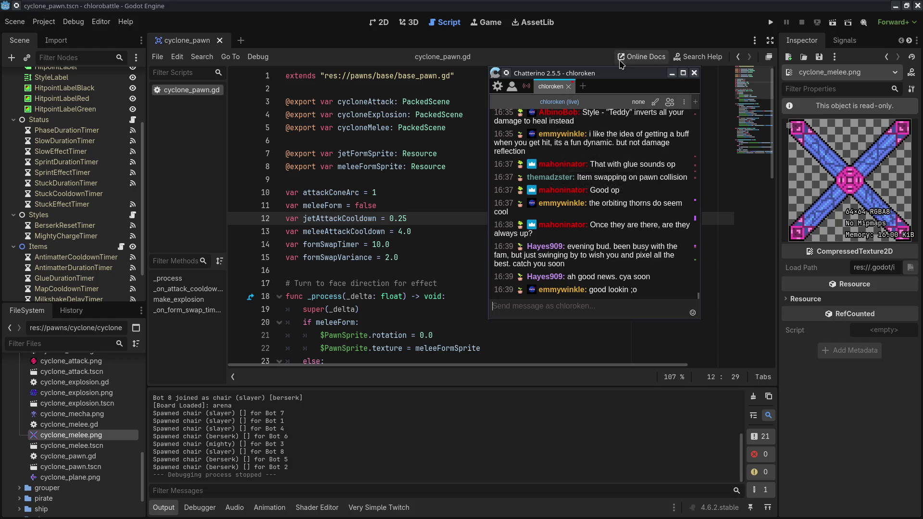
mouse_move(616, 77)
mouse_down()
mouse_move(812, 104)
mouse_move(818, 67)
mouse_up()
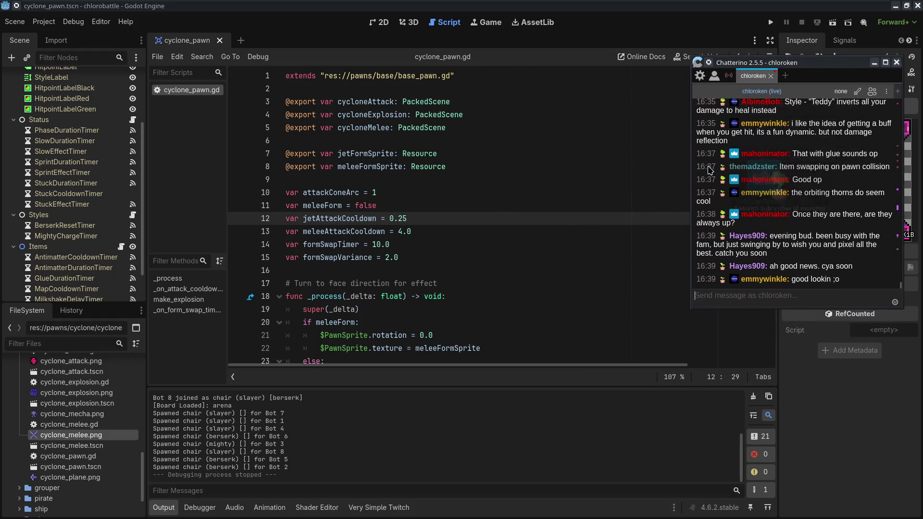
click(422, 242)
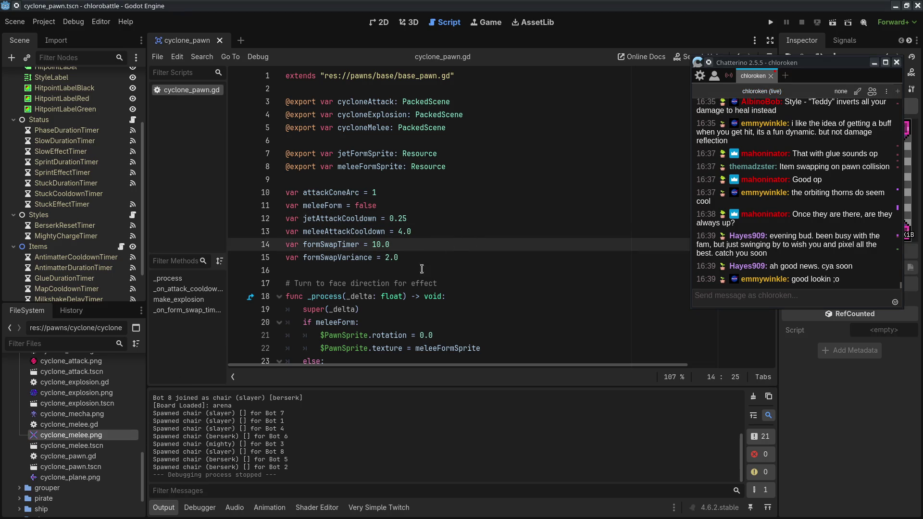
- Collapse the cyclone folder and cancel an accidental file move into the pawns folder
scroll(57, 485, up, 3)
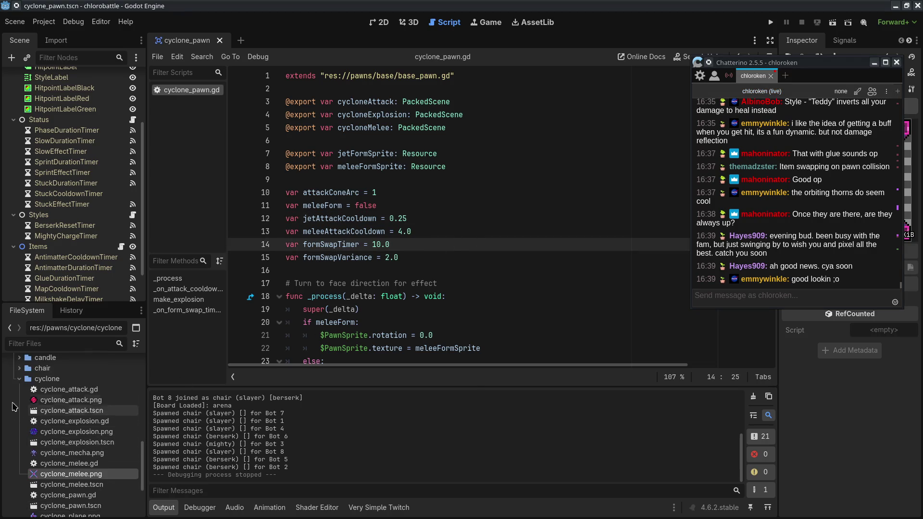
click(19, 384)
drag(62, 463, 25, 450)
key(Return)
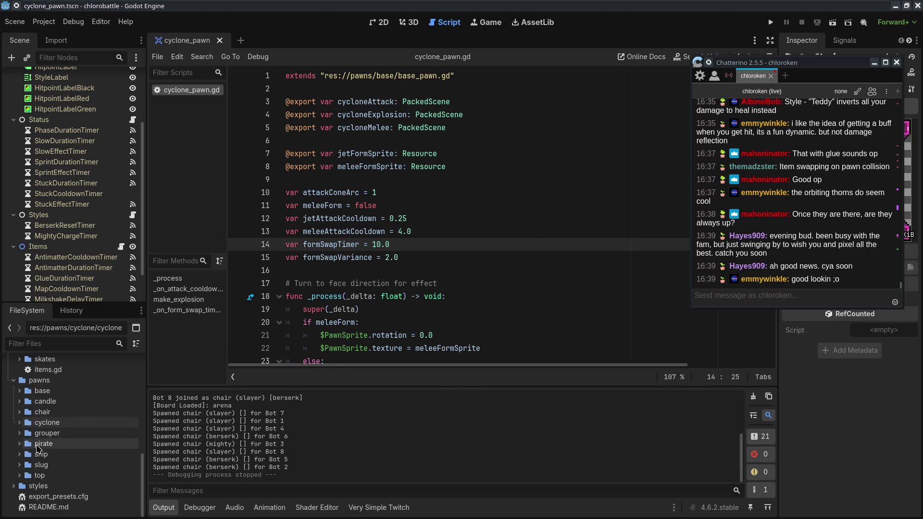
- Browse the pirate and grouper folders, then return to the script editor and scroll up to the boards folders
click(19, 443)
click(19, 433)
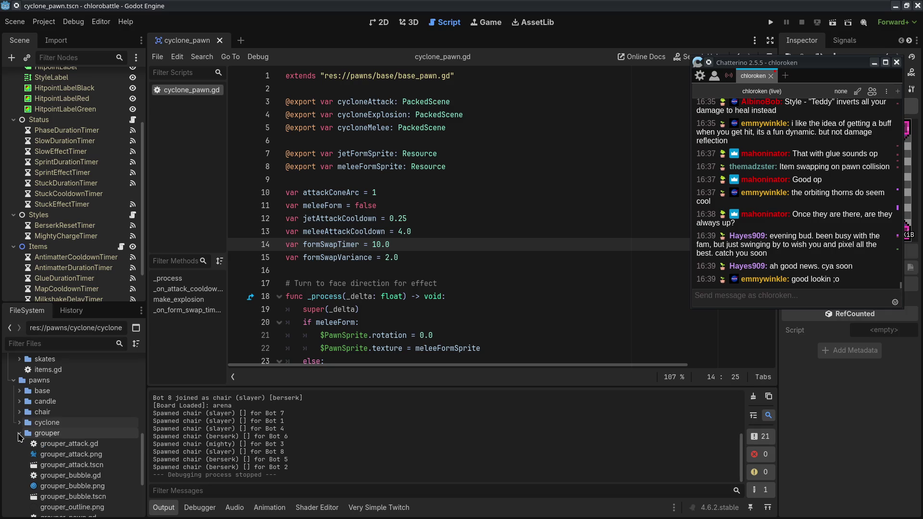
click(19, 435)
drag(798, 67, 588, 96)
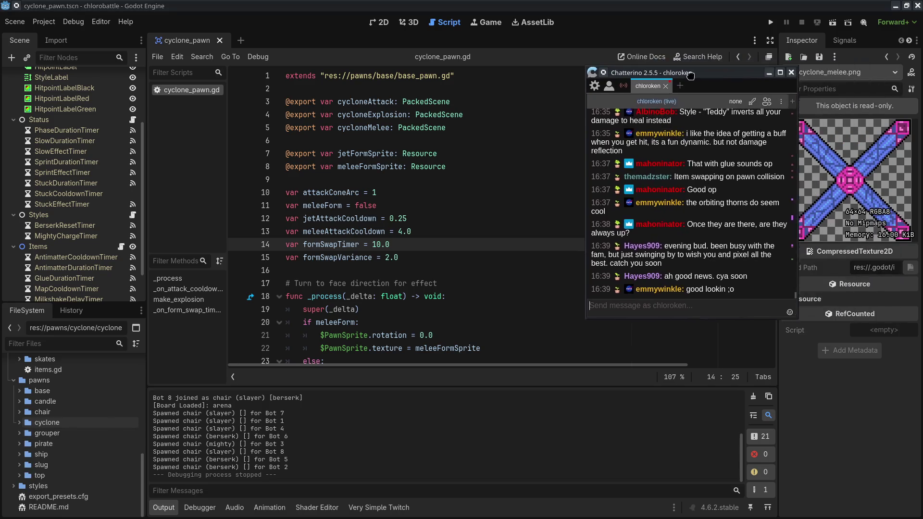
click(383, 22)
click(444, 22)
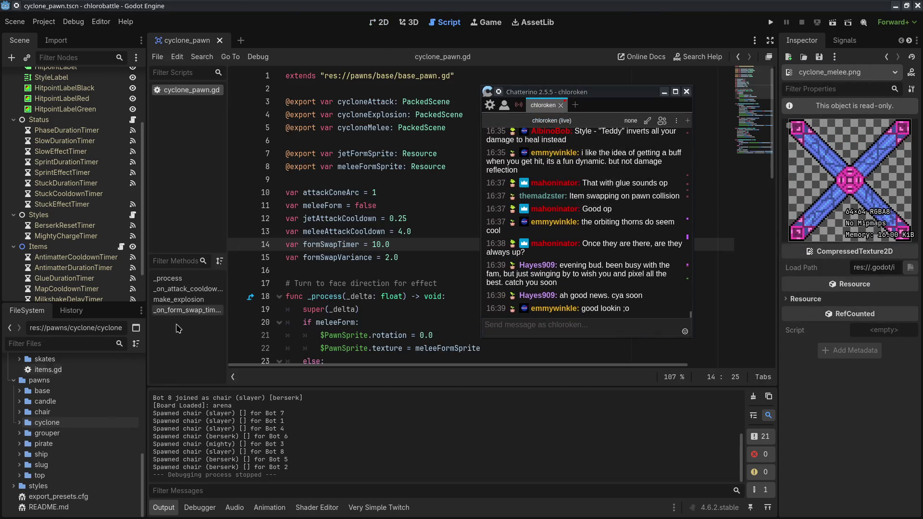
scroll(56, 435, up, 5)
scroll(62, 386, up, 3)
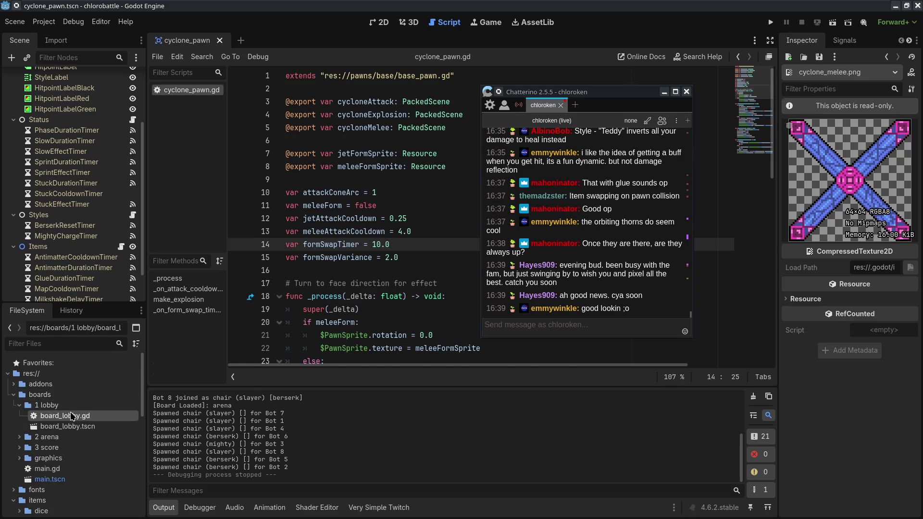
- In board_lobby.gd, comment out the bot loop and register_pawn lines and uncomment the Twitch chat lines
double_click(65, 415)
click(303, 218)
text(#for i in 8:)
click(319, 231)
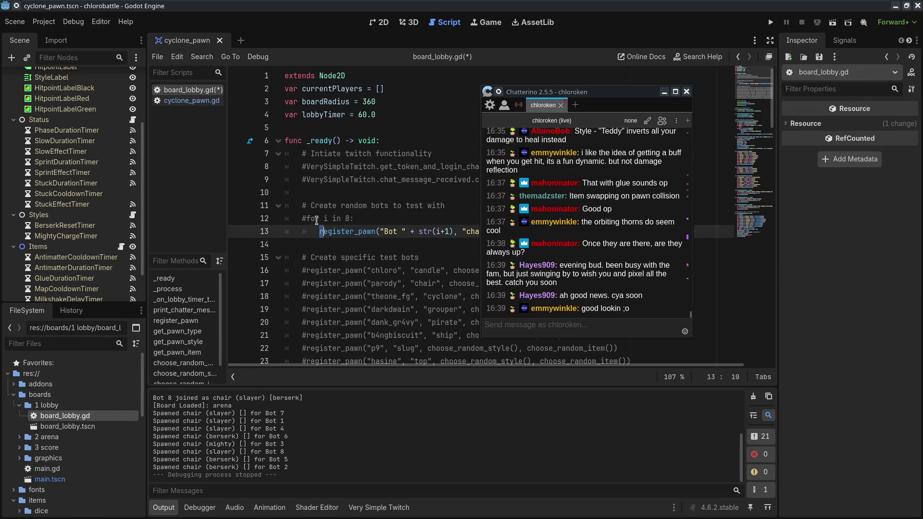
text(#)
click(304, 180)
key(BackSpace)
key(Up)
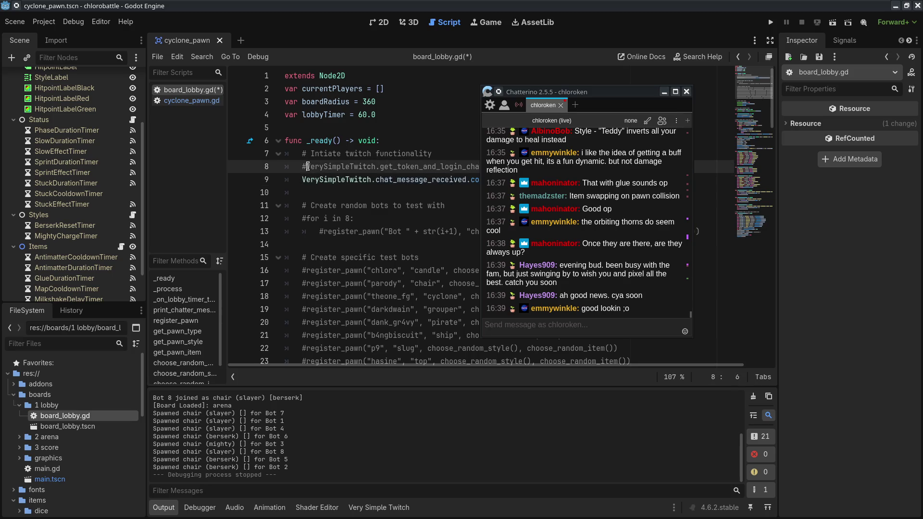
key(Delete)
- Save and run the game, then send '!join candle glue berserk' in chat
click(770, 22)
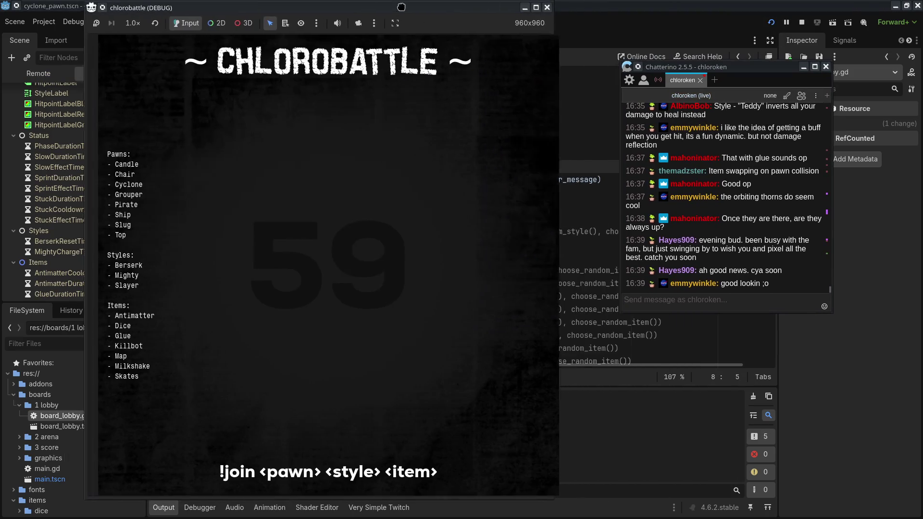
drag(401, 7, 358, 7)
click(667, 302)
text(!join candl)
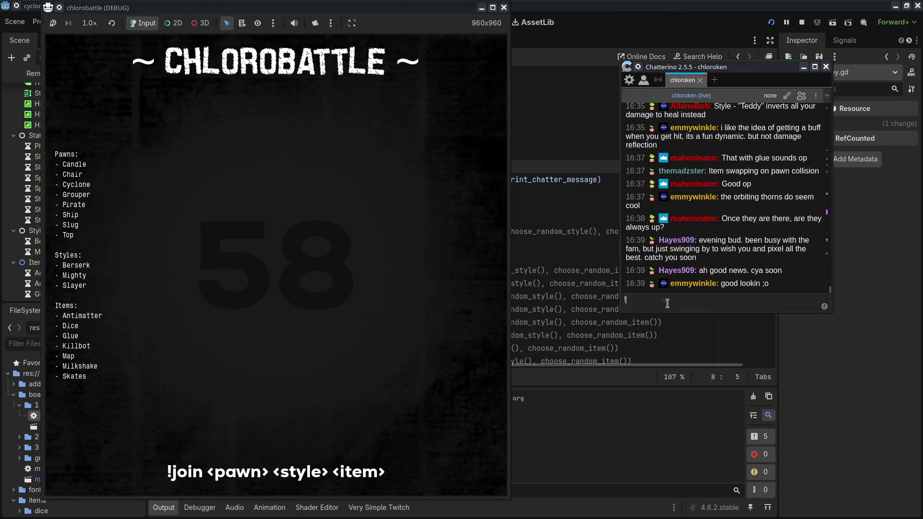
text(e glue bersekr)
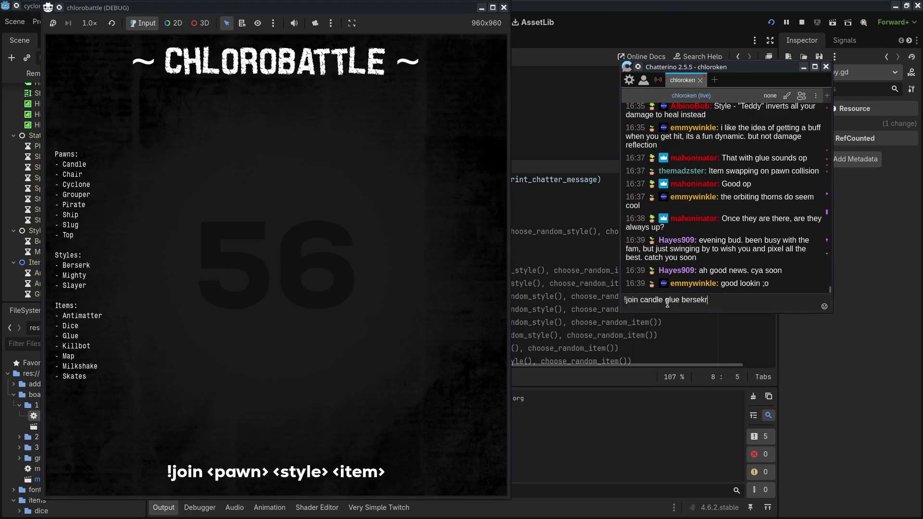
key(BackSpace)
key(BackSpace)
key(BackSpace)
text(erk)
key(Return)
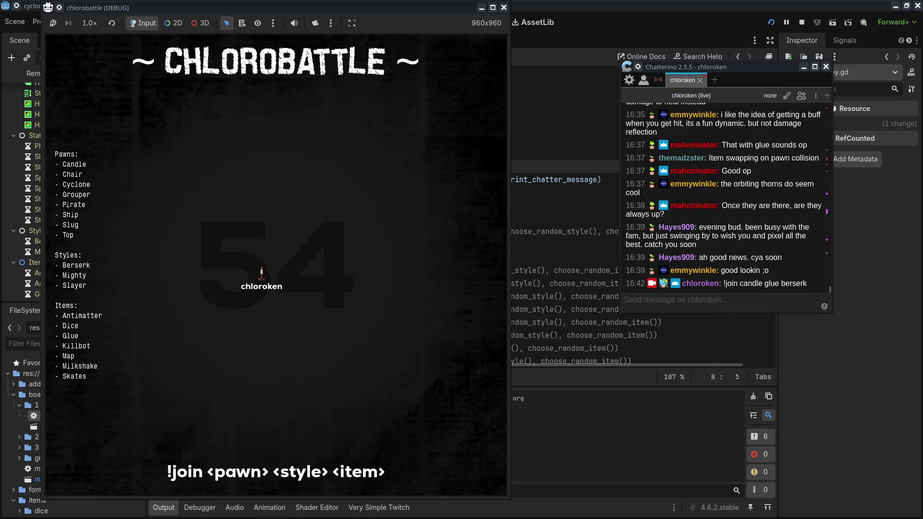
drag(745, 67, 661, 36)
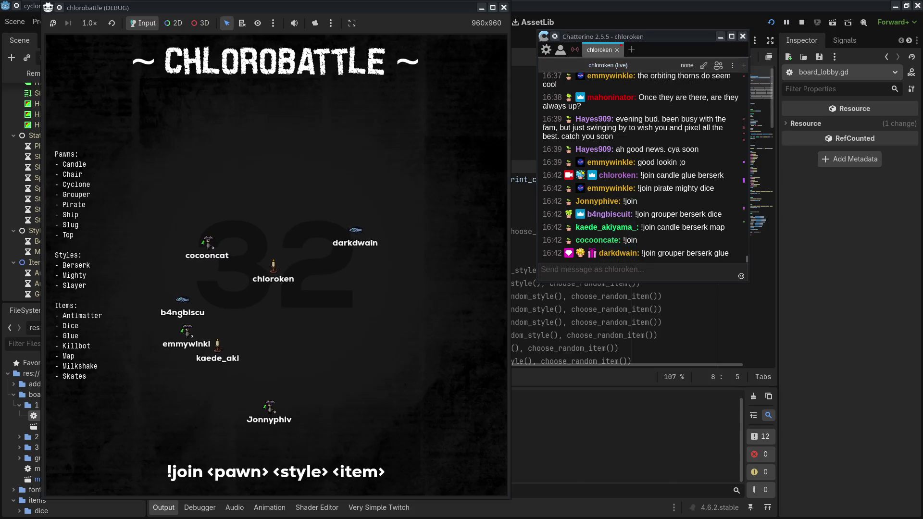
- Check the Dice damage figures, including the 2.8x maximum, on the wiki Items page, then dismiss the browser
key(alt+Tab)
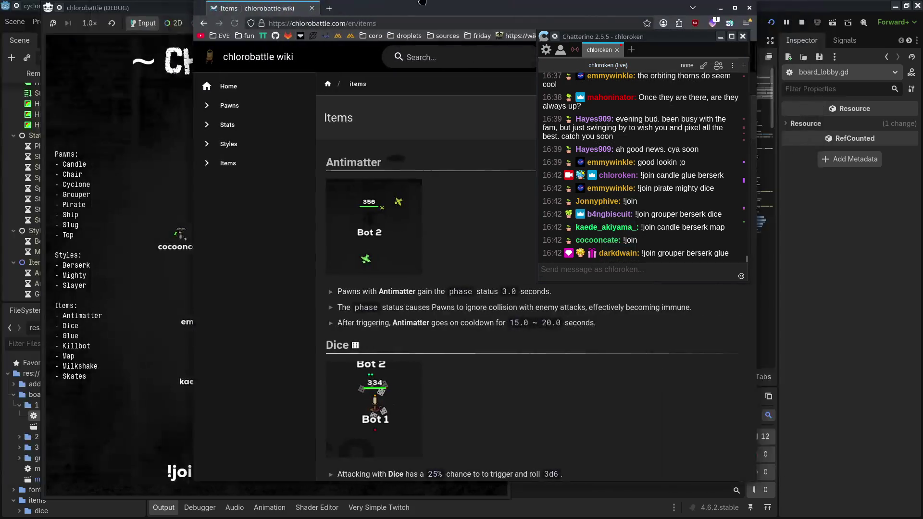
drag(422, 2, 300, 2)
scroll(322, 208, down, 8)
scroll(322, 208, up, 2)
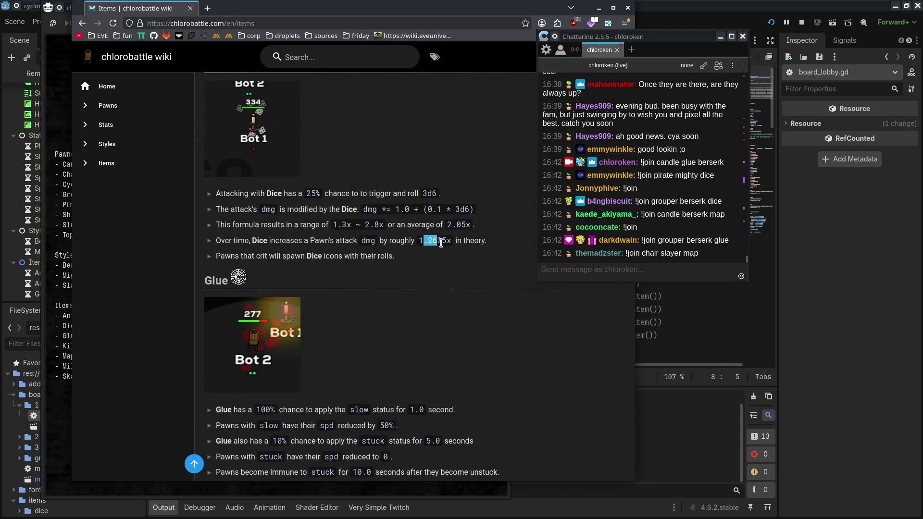
drag(428, 241, 433, 241)
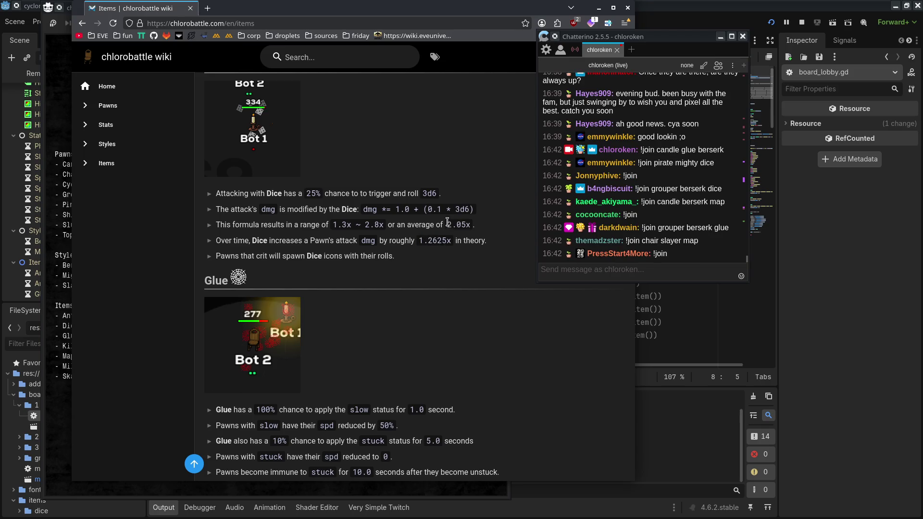
drag(360, 226, 392, 226)
click(371, 221)
double_click(367, 225)
scroll(418, 322, up, 2)
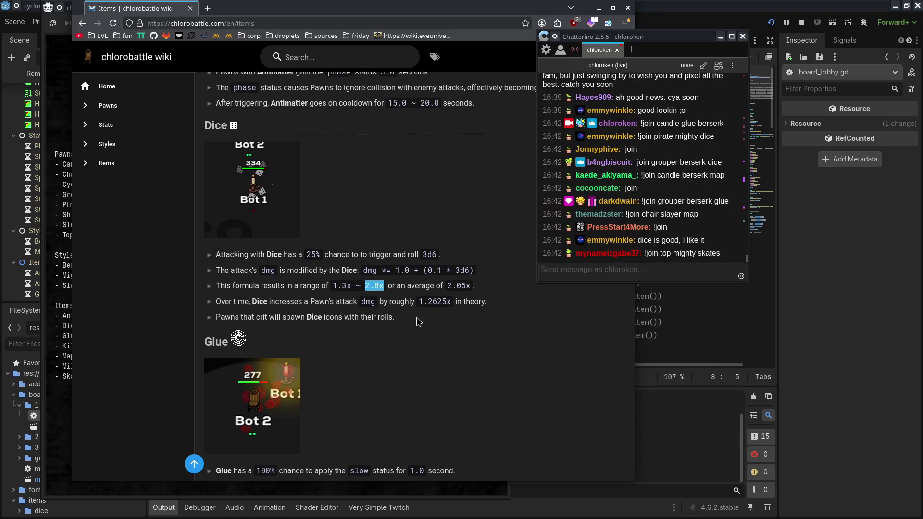
middle_click(448, 9)
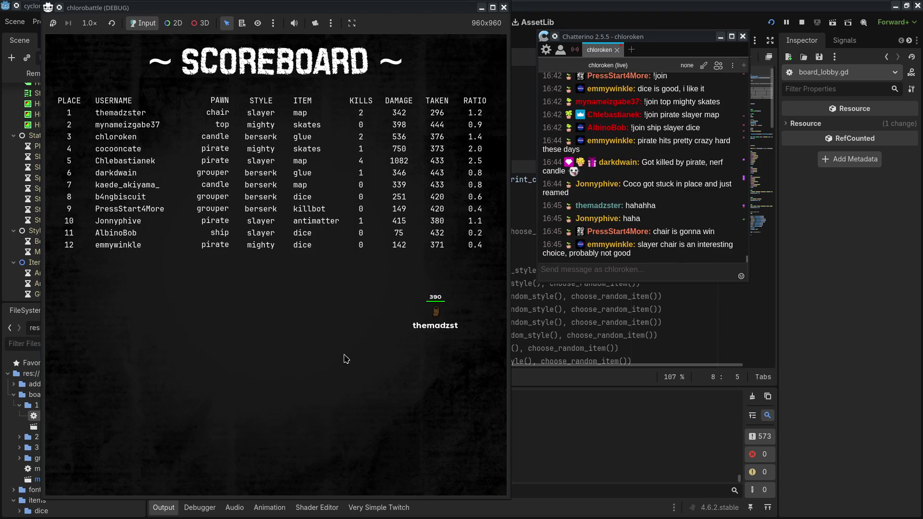
- Stop the game, set chair_pawn's AttackCooldownTimer wait time to 2.5 s, and run the project
click(505, 6)
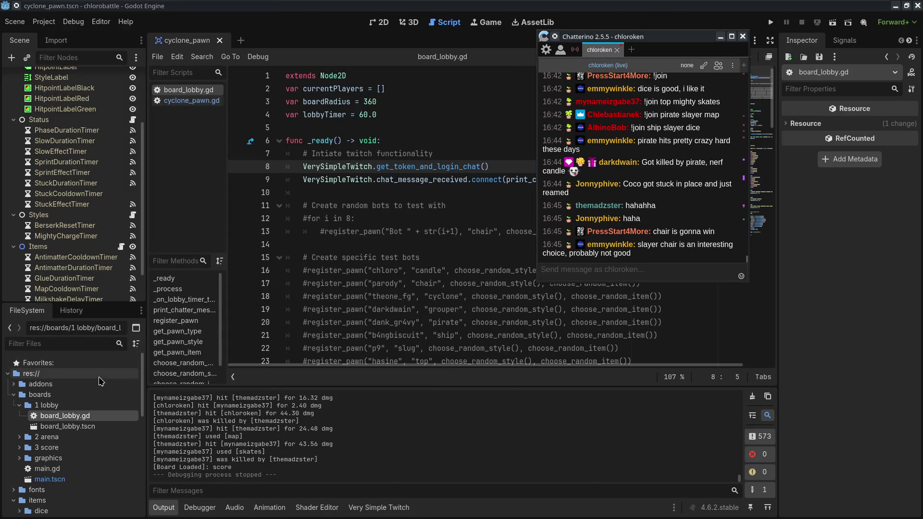
scroll(83, 466, down, 5)
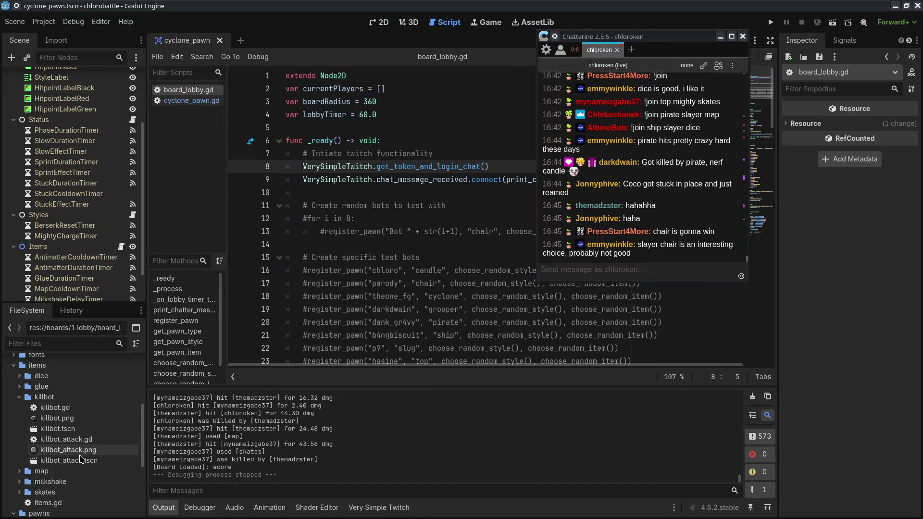
scroll(107, 403, down, 5)
double_click(88, 412)
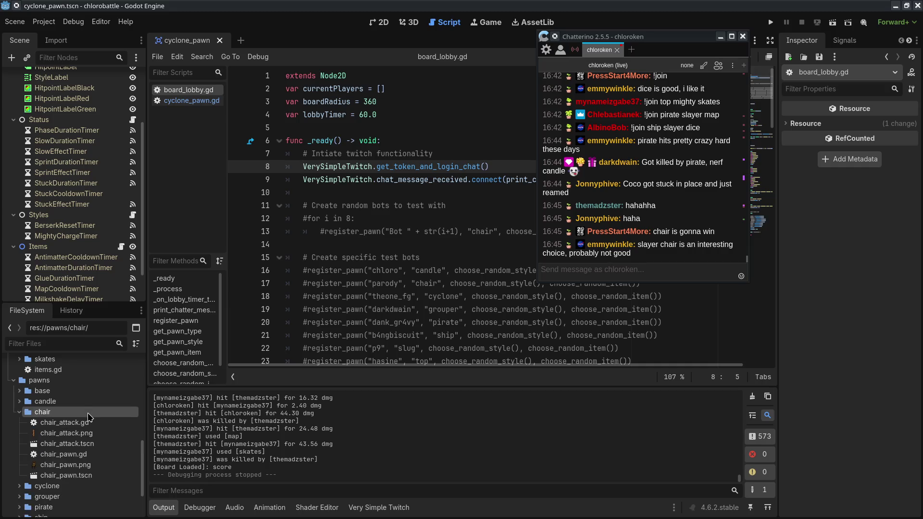
double_click(92, 476)
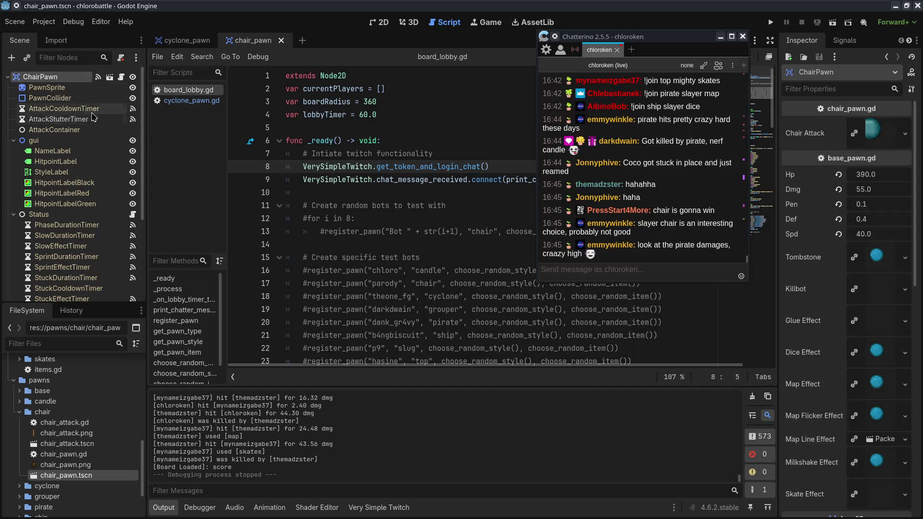
click(79, 109)
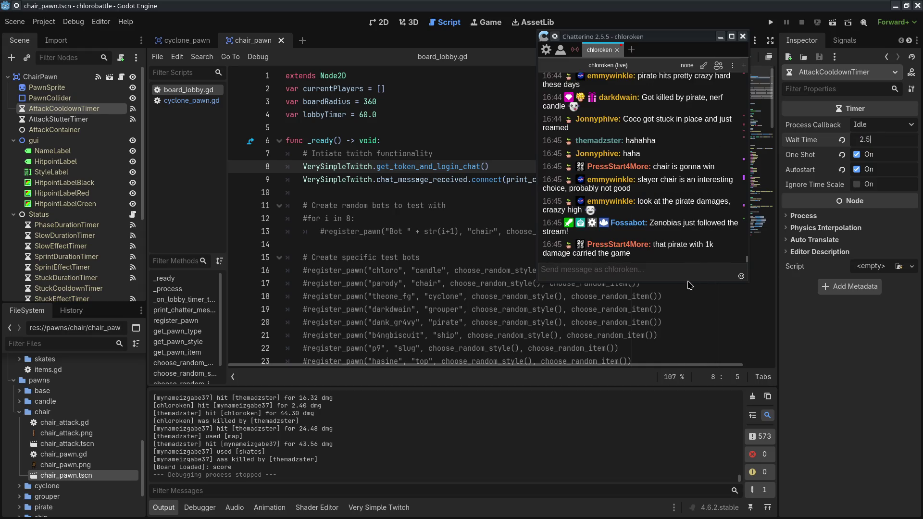
key(Return)
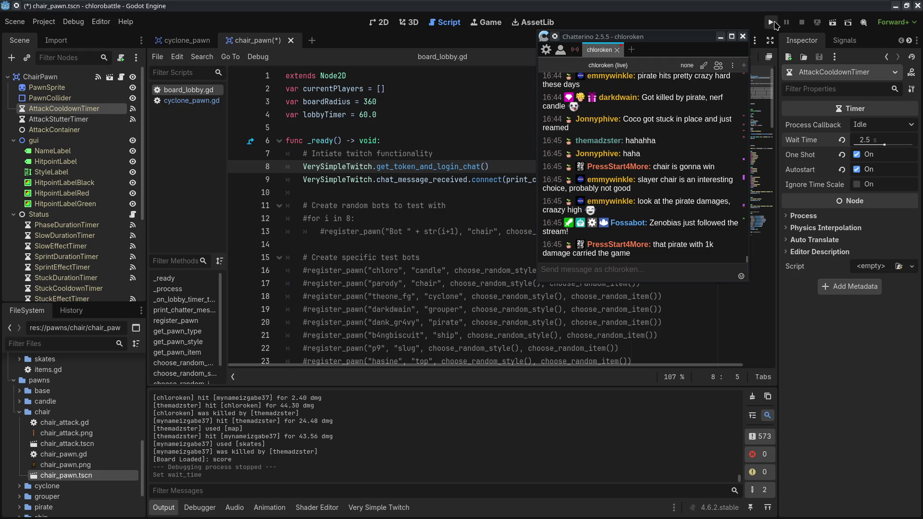
click(770, 23)
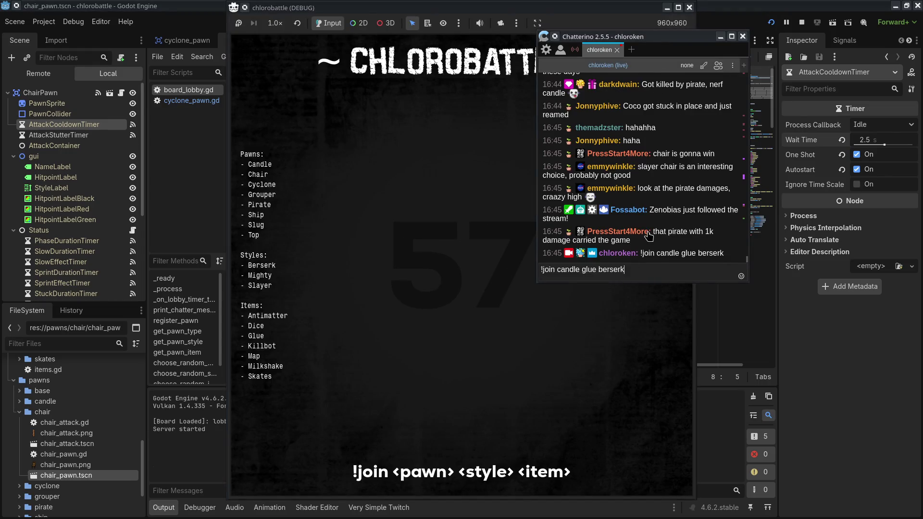
- Send '!join candle glue berserk' in chat and drag the game window further left
key(Return)
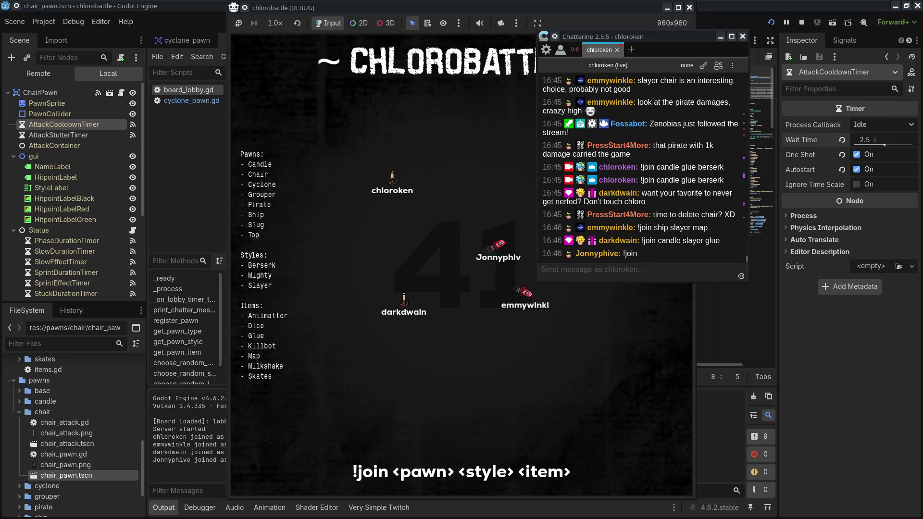
drag(390, 2, 211, 2)
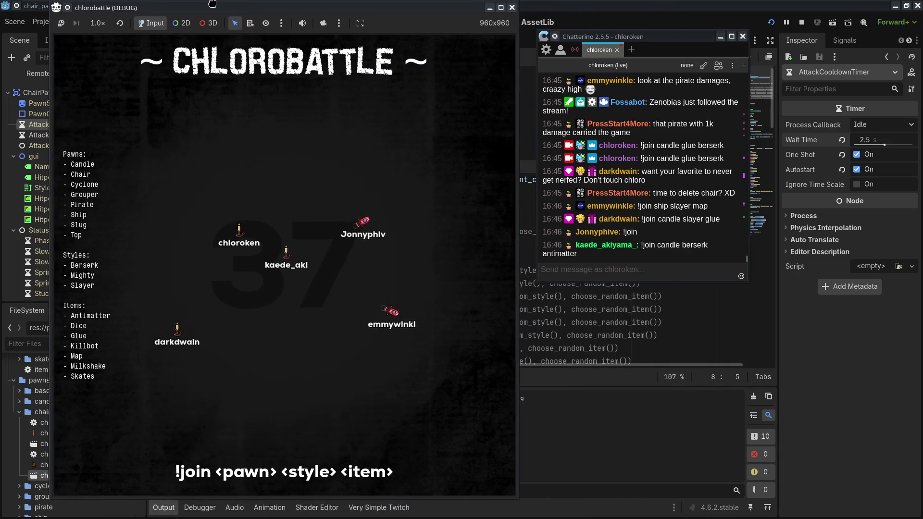
drag(287, 4, 298, 4)
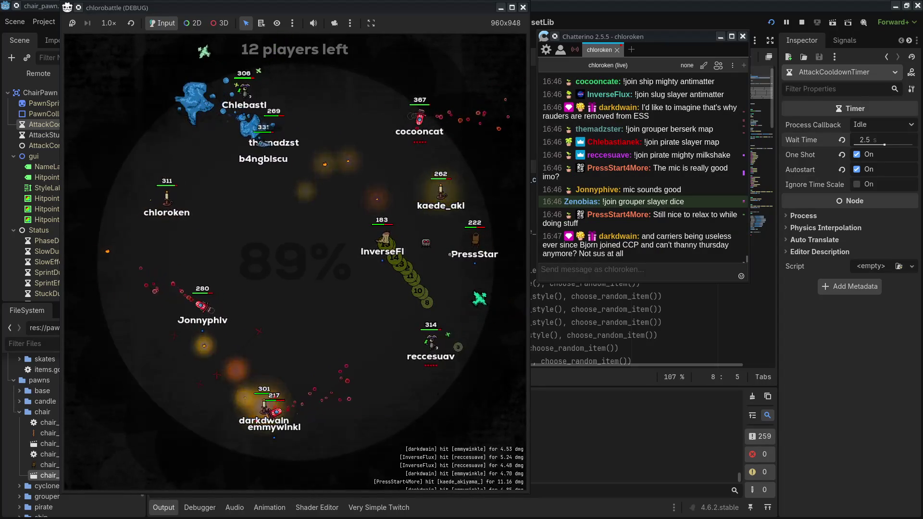
- Read a chat message in Chatterino while the round ends on the 12-player scoreboard
triple_click(637, 245)
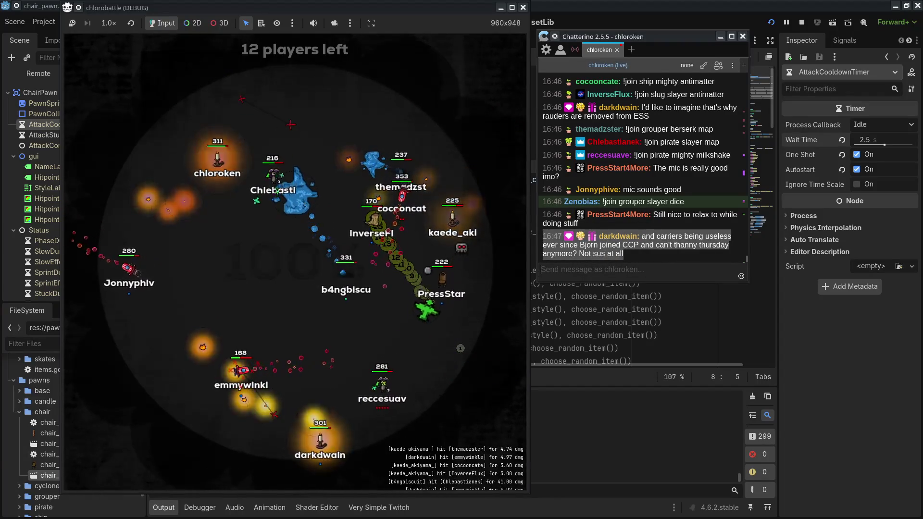
click(702, 250)
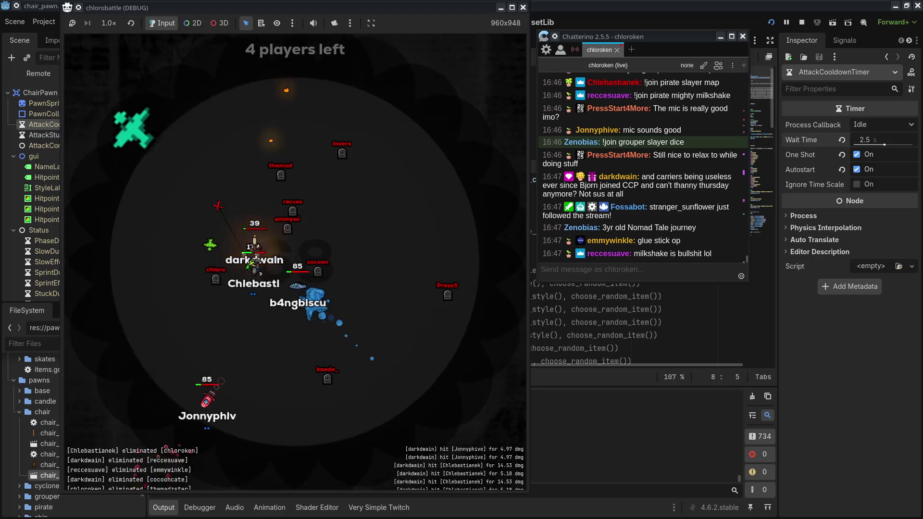
click(632, 272)
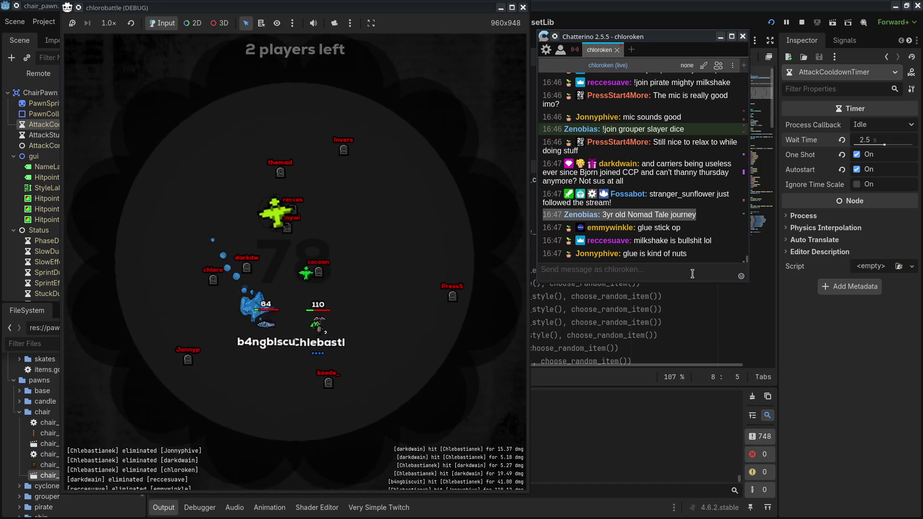
click(378, 280)
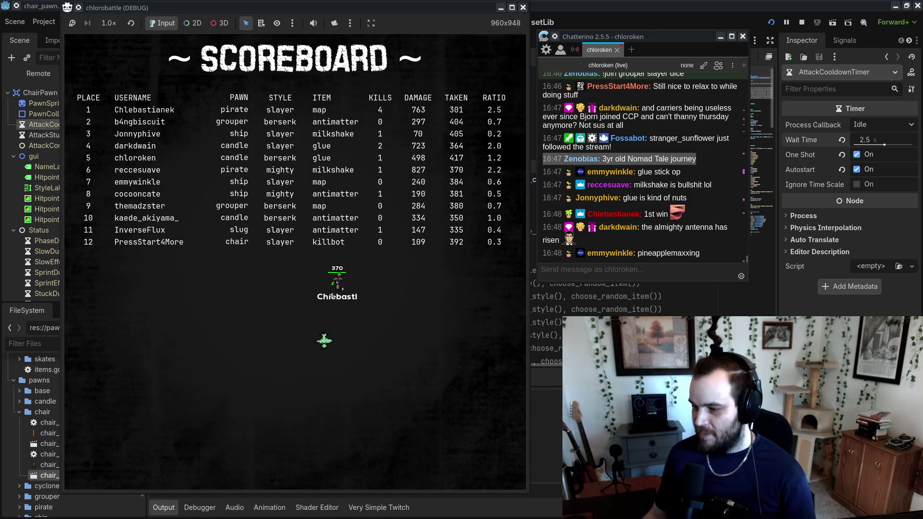
click(675, 270)
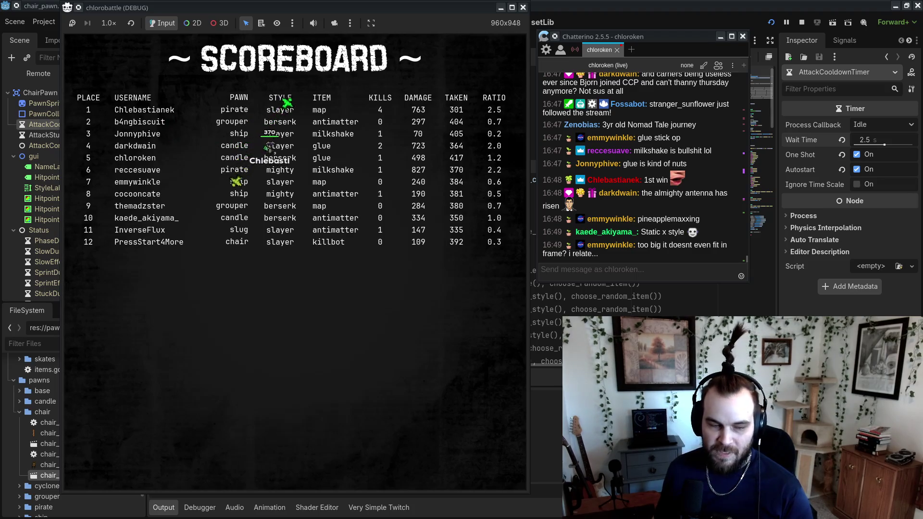
key(alt+Tab)
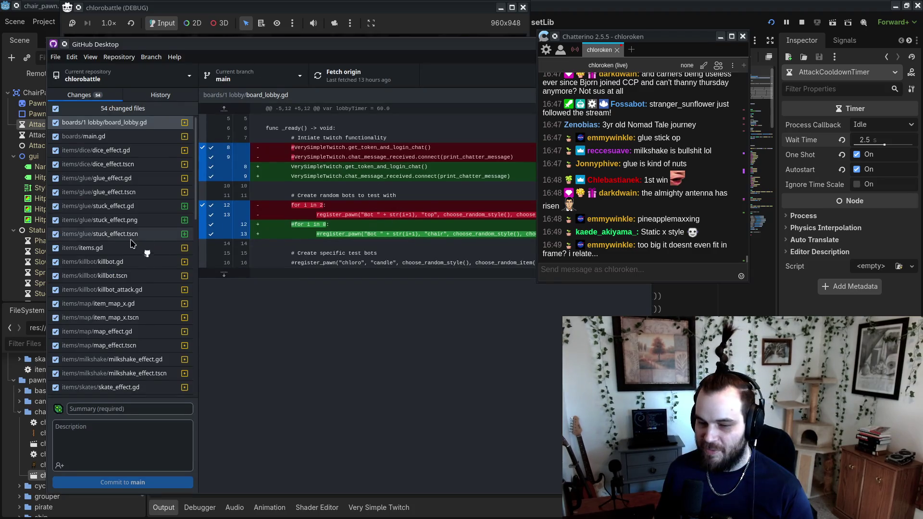
click(144, 275)
key(Up)
key(Up)
key(Up)
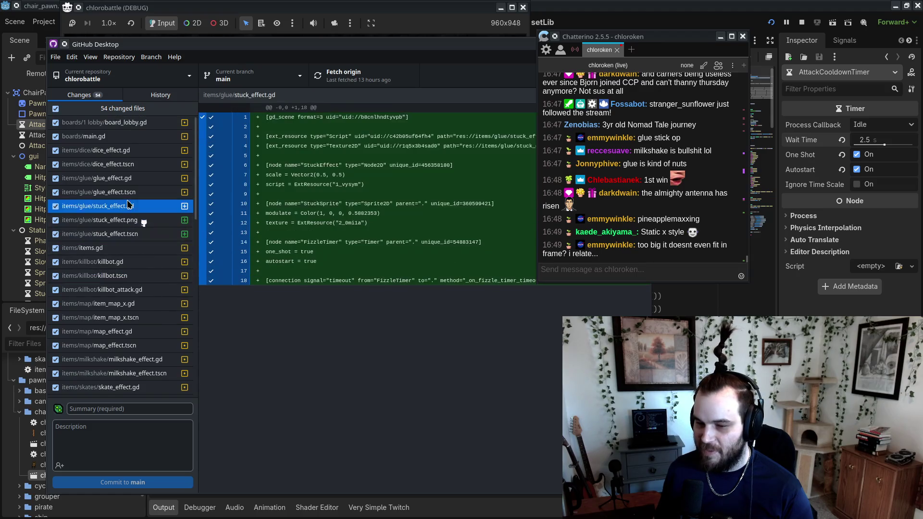
key(alt+Tab)
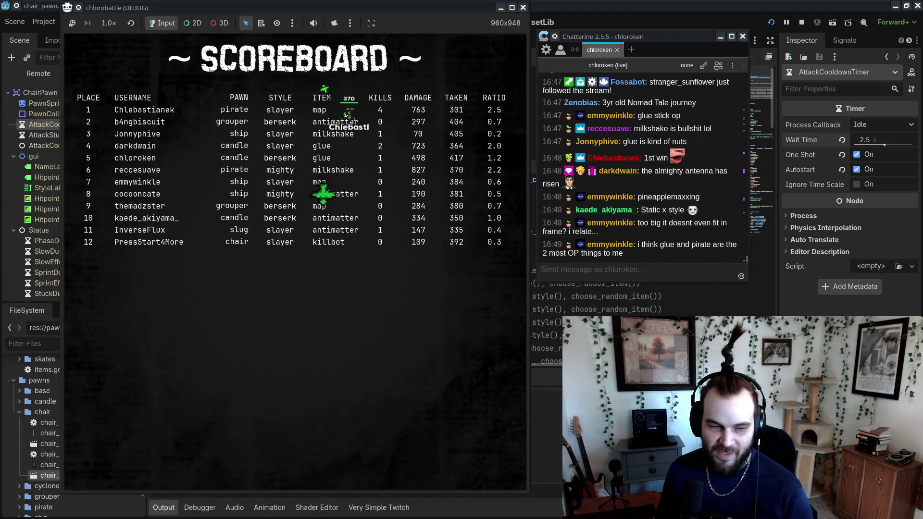
- Read the Chatterino messages while the finished round stays on screen
click(626, 267)
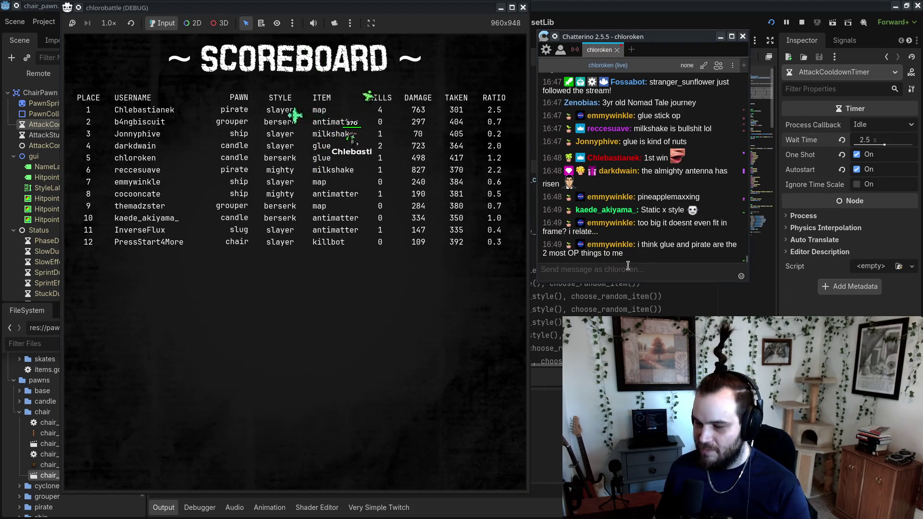
click(437, 327)
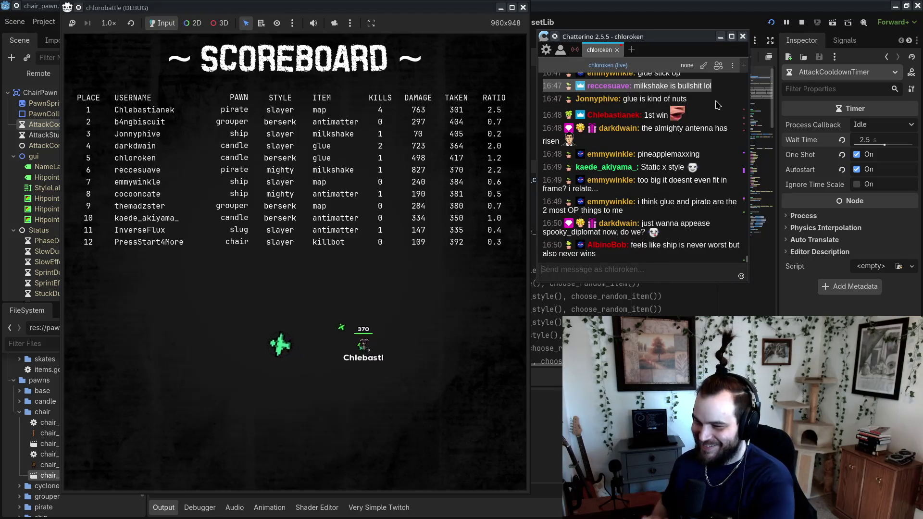
scroll(716, 116, up, 5)
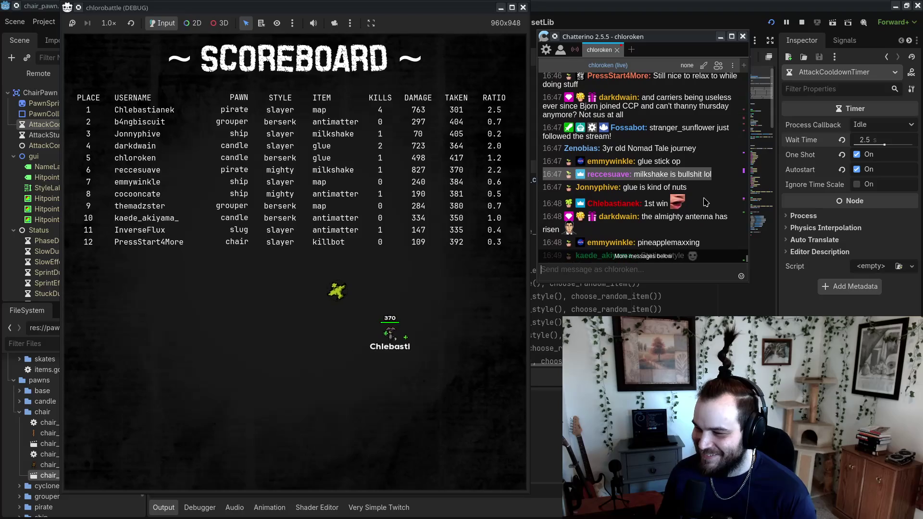
scroll(705, 201, down, 4)
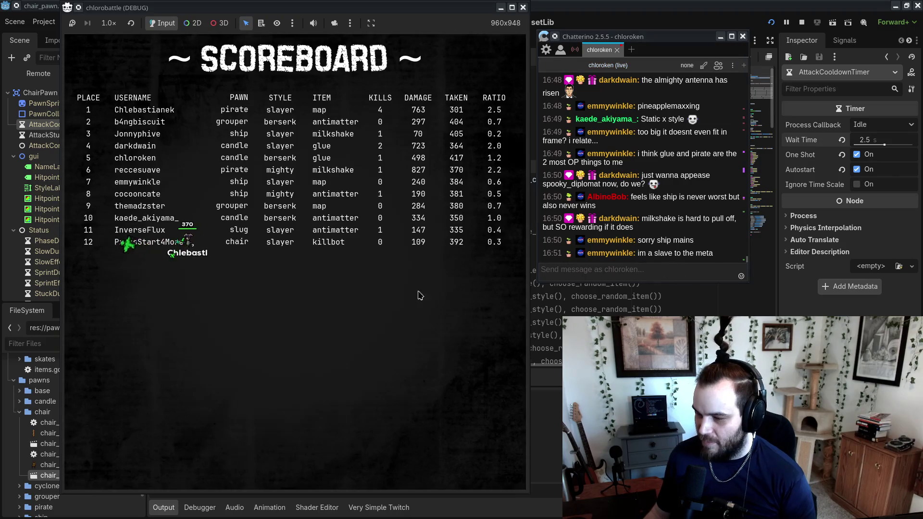
- Restart the game into a fresh join lobby with a 58-second countdown
click(671, 272)
click(787, 21)
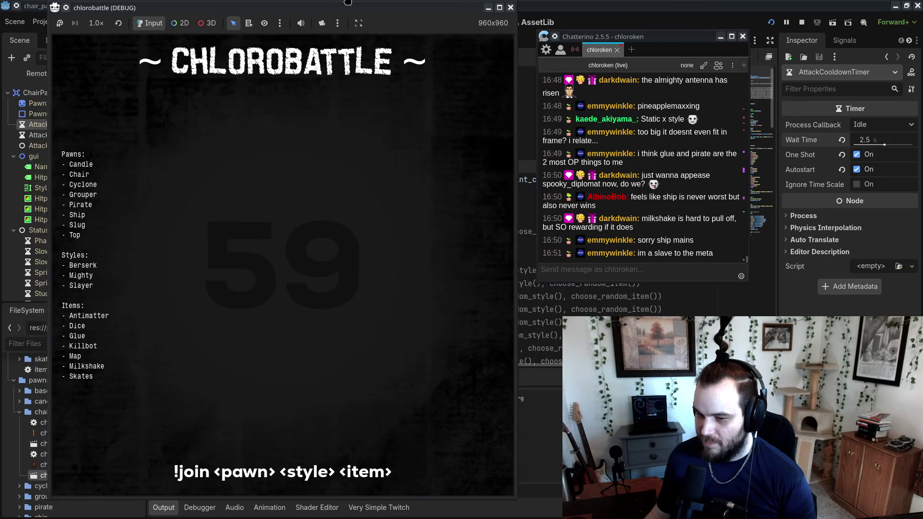
drag(348, 3, 343, 3)
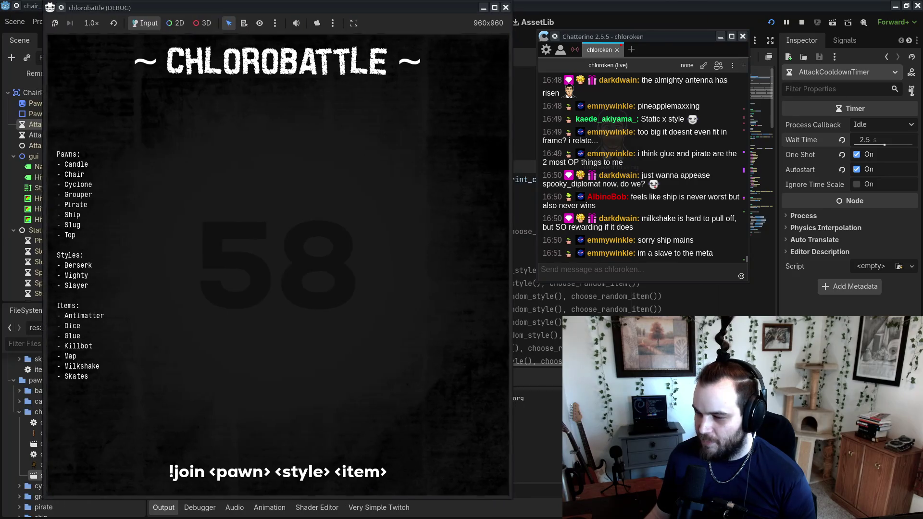
- Resend the chat join command, then open a joining viewer's user card as fourteen pawns fill the lobby
key(Up)
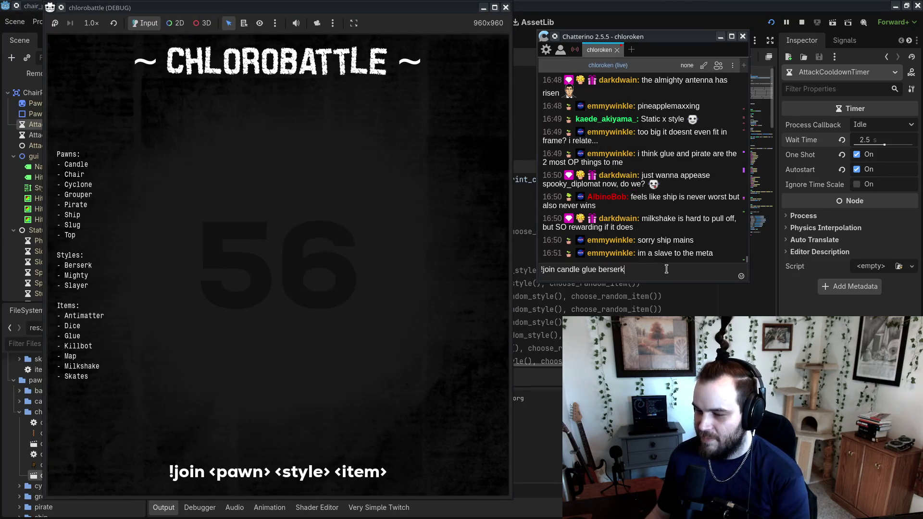
key(Return)
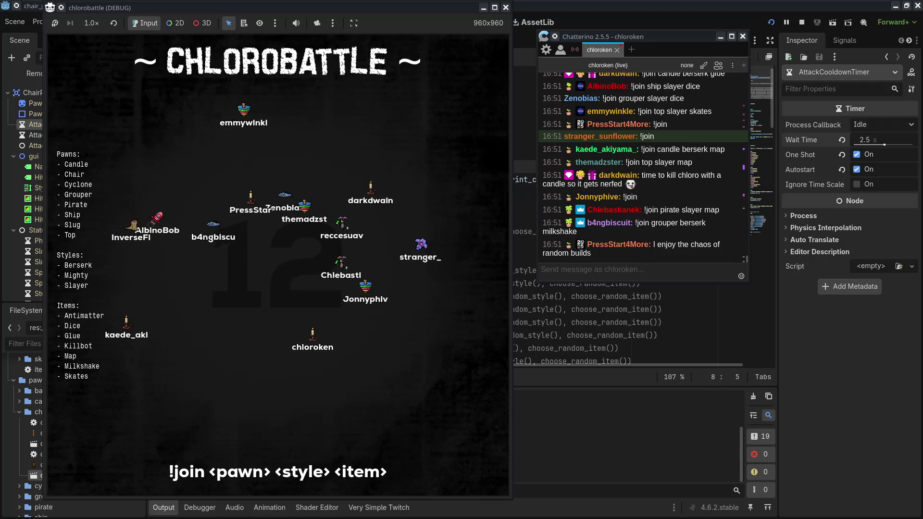
click(601, 137)
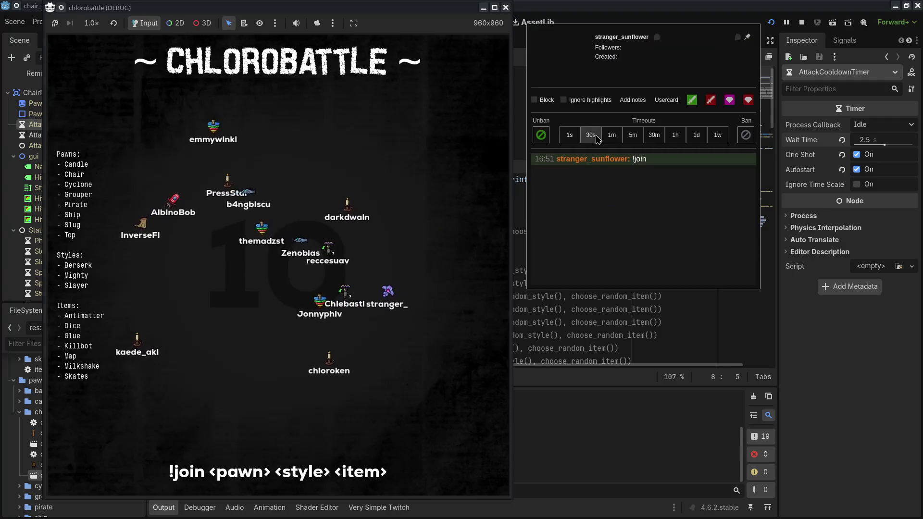
- Close the viewer's user card to return to the live chat
key(Escape)
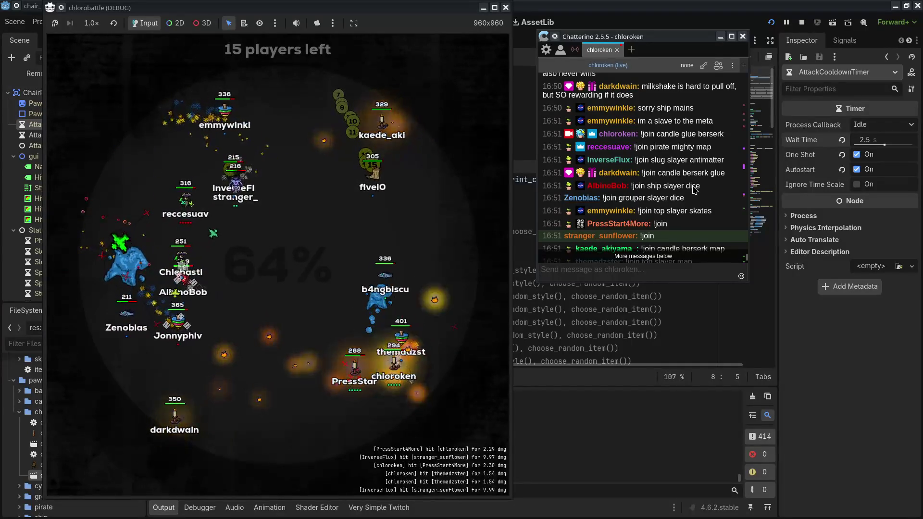
- Scroll Chatterino to the newest messages while the round plays down to 2 players
scroll(709, 220, down, 5)
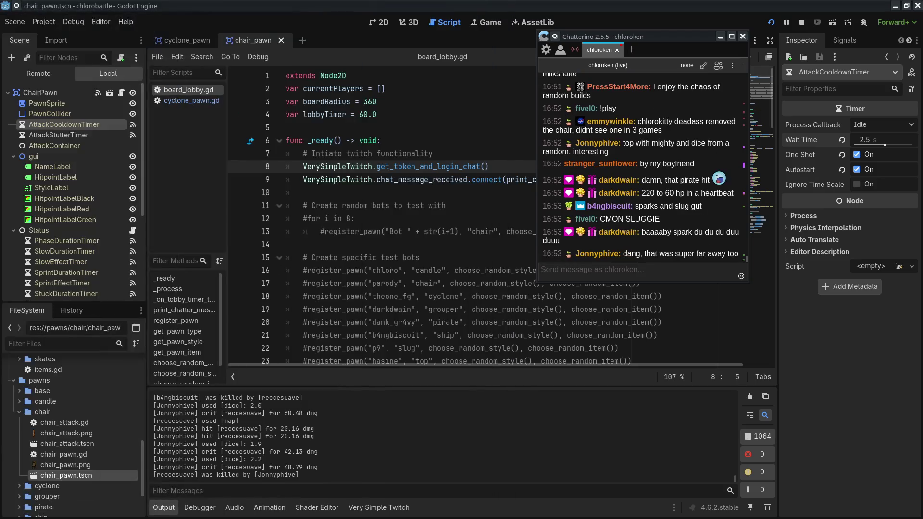
- Select recent combat lines in the Output log, then bring the game window forward and higher
mouse_move(335, 466)
mouse_down()
mouse_move(317, 433)
mouse_move(116, 404)
mouse_up()
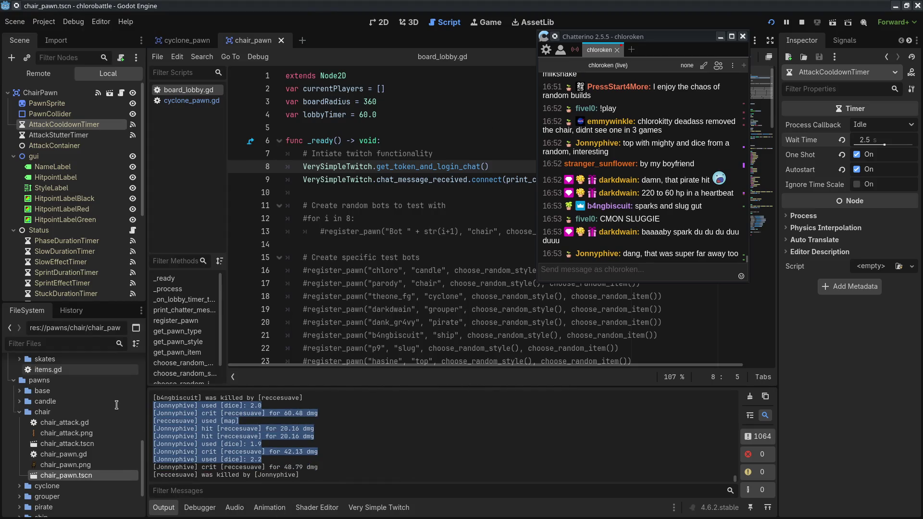
click(279, 421)
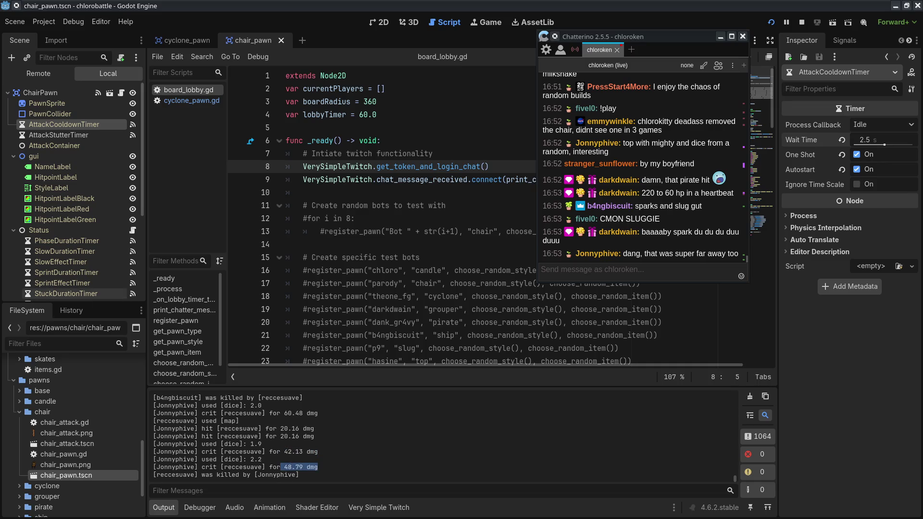
key(alt+Tab)
drag(254, 30, 259, 6)
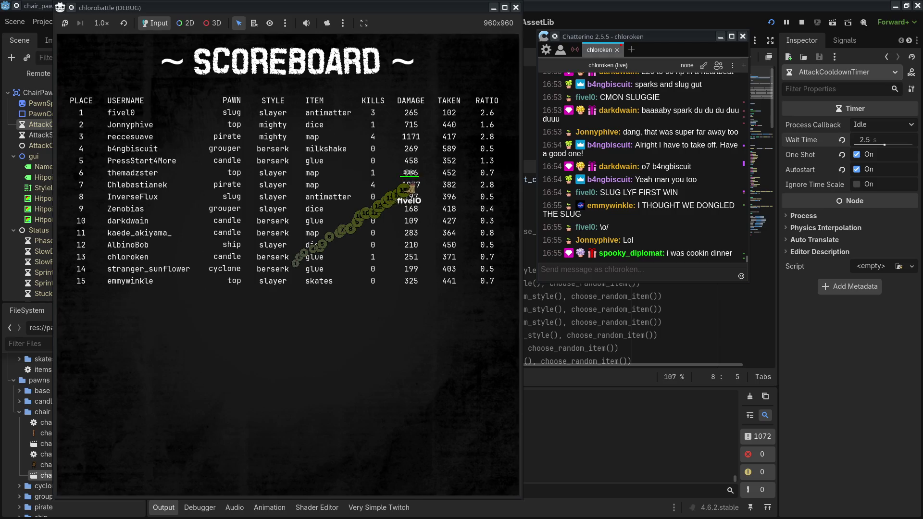
- Check the Slug's 320 hp on the wiki Pawns page, then return to the scoreboard
key(alt+Tab)
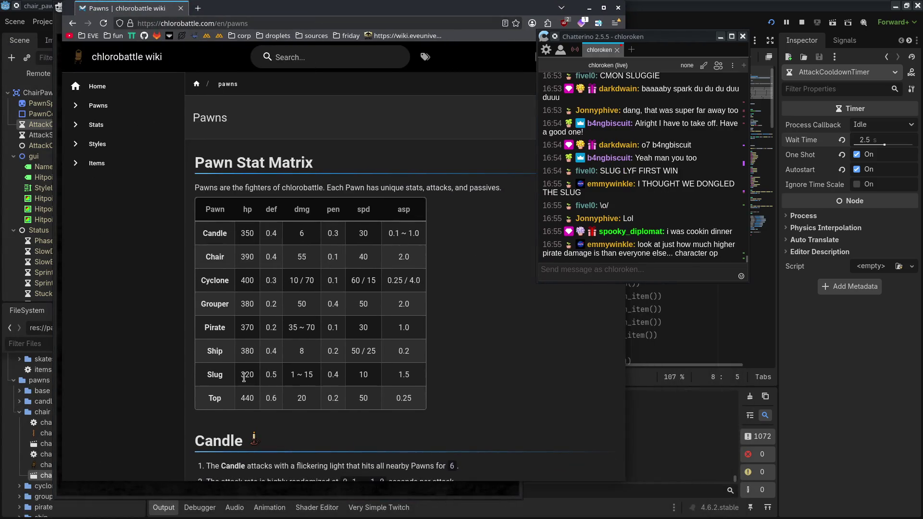
double_click(252, 374)
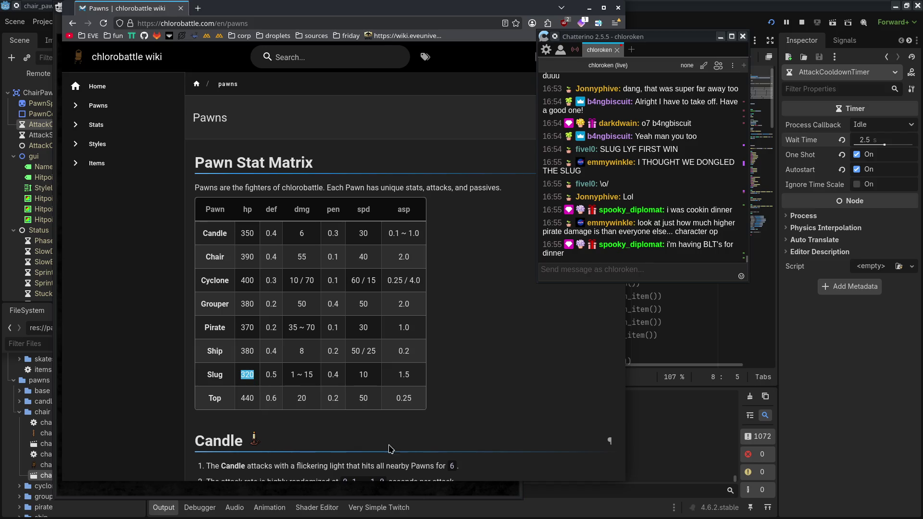
key(alt+Tab)
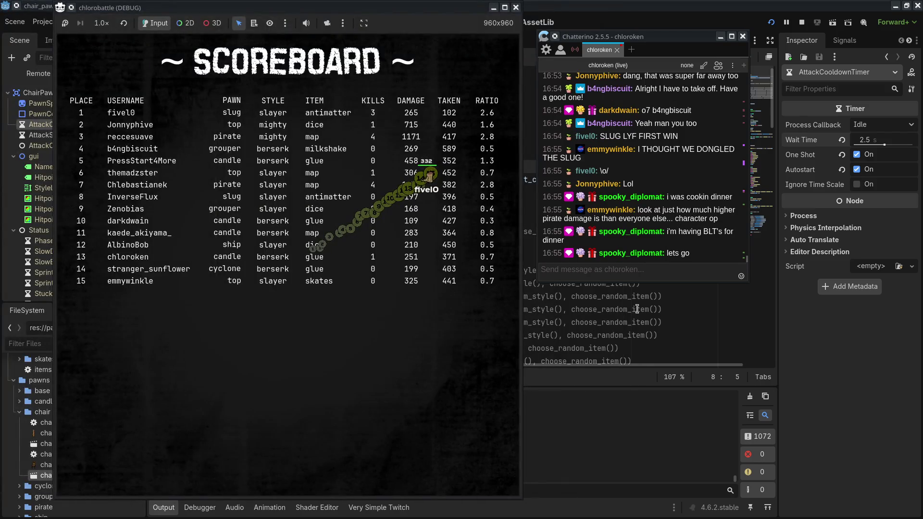
click(671, 273)
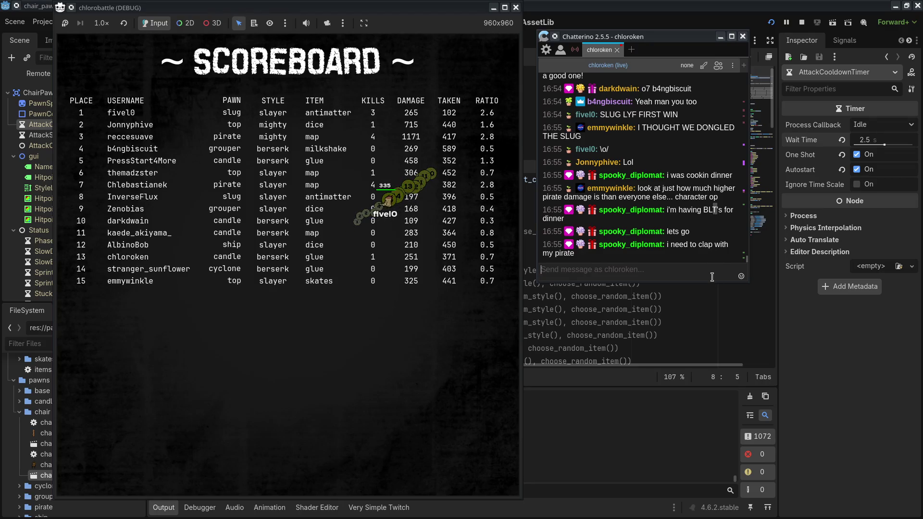
- Restart the game into a fresh join lobby with its countdown at 57
click(771, 22)
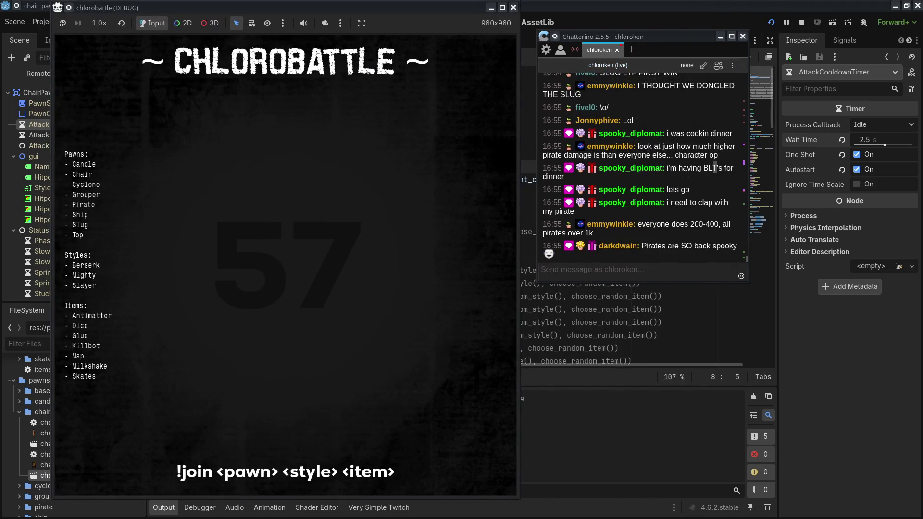
- Send '!join candle glue berserk' in chat and check the joins in Godot's Output log
click(595, 275)
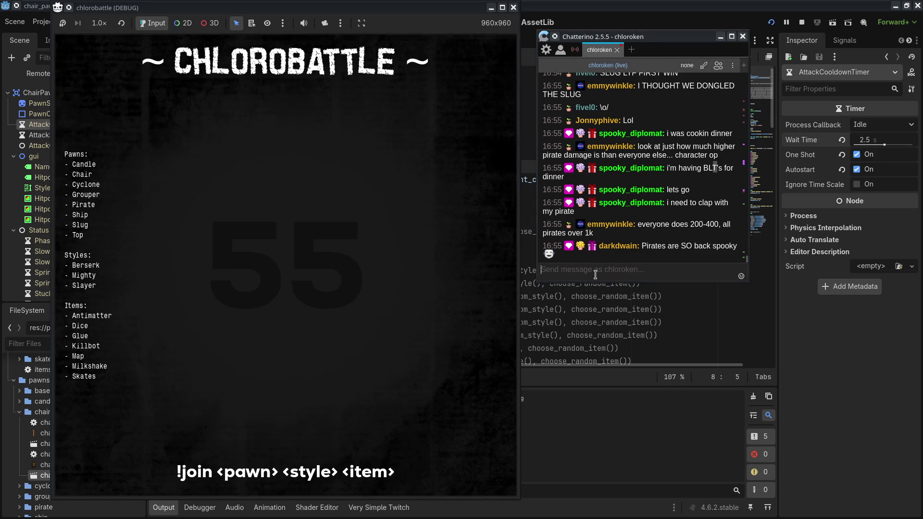
key(Return)
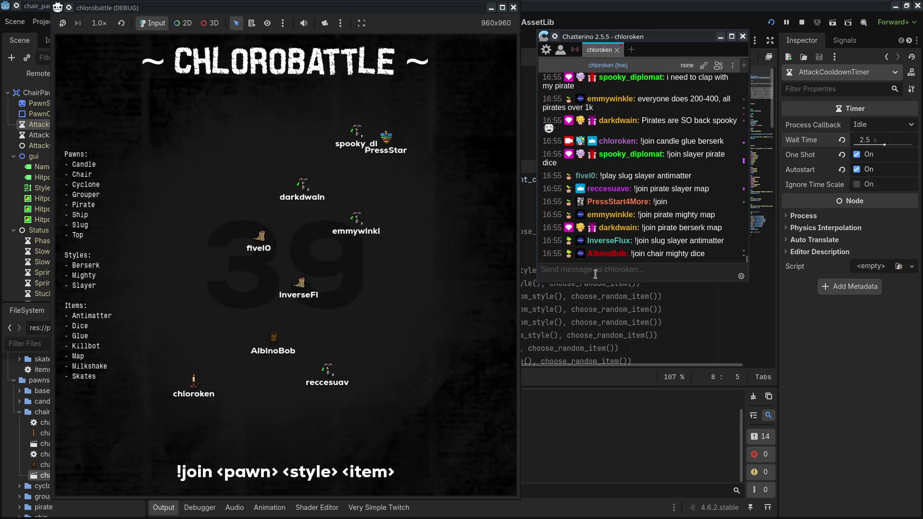
key(ctrl+F3)
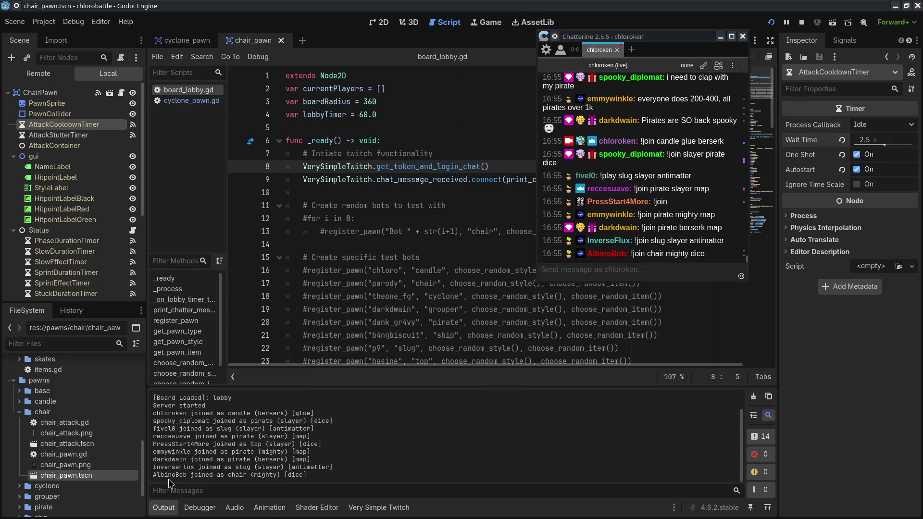
- Select a join line's style and item in the Output log, then bring the game window forward
drag(302, 444, 394, 446)
key(alt+Tab)
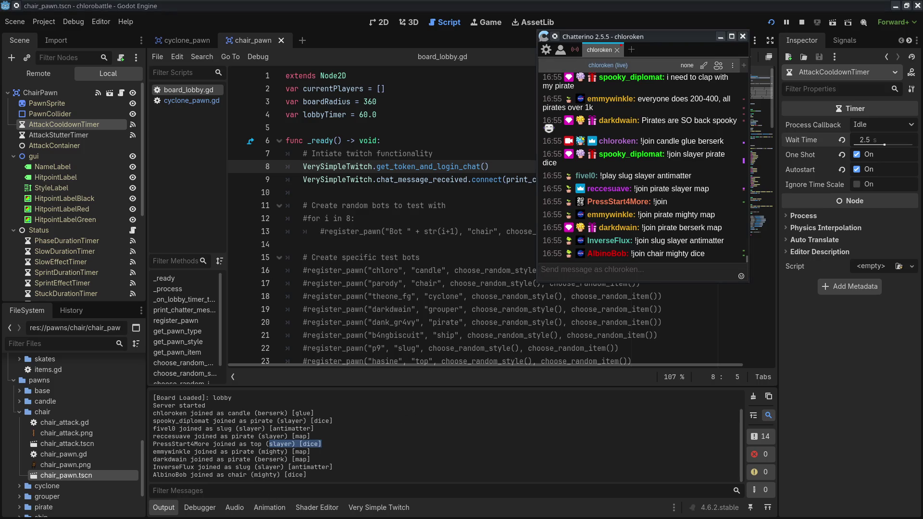
key(alt+Tab)
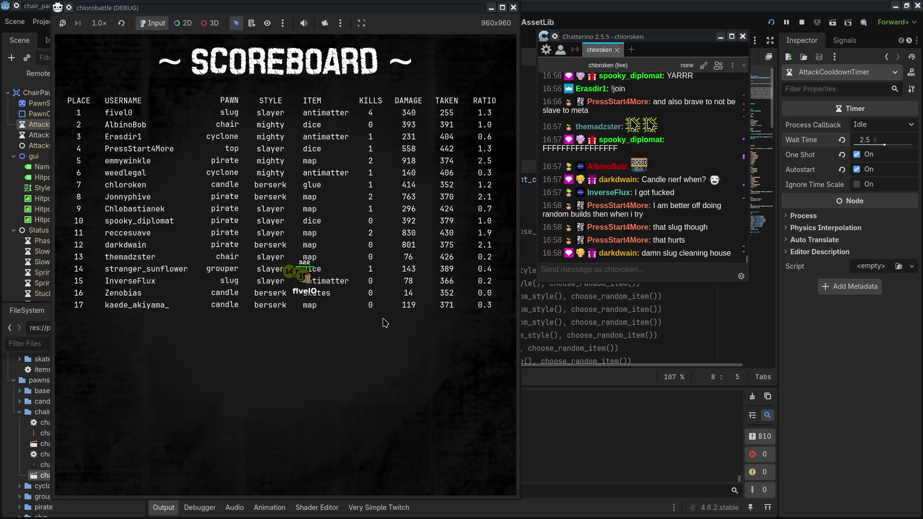
- Focus a chatter's message in chat once the 17-player scoreboard appears
click(679, 159)
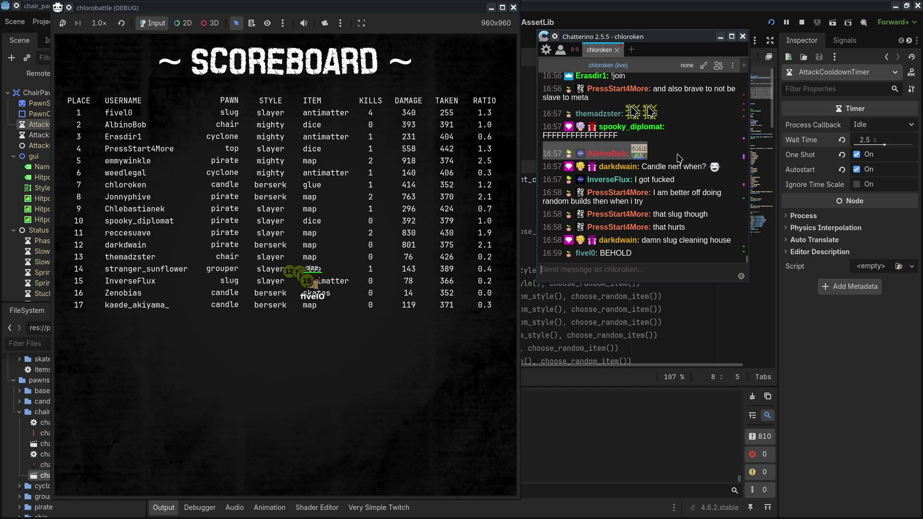
click(609, 154)
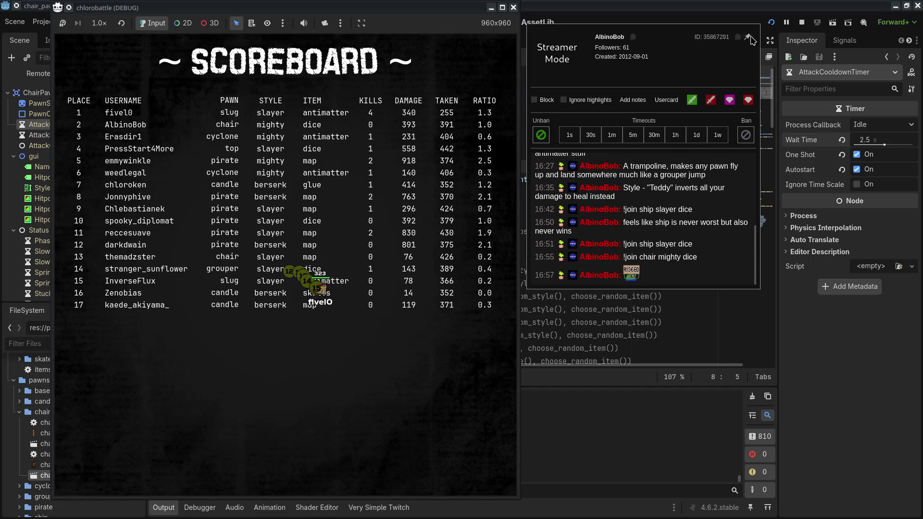
click(744, 40)
drag(679, 285, 405, 323)
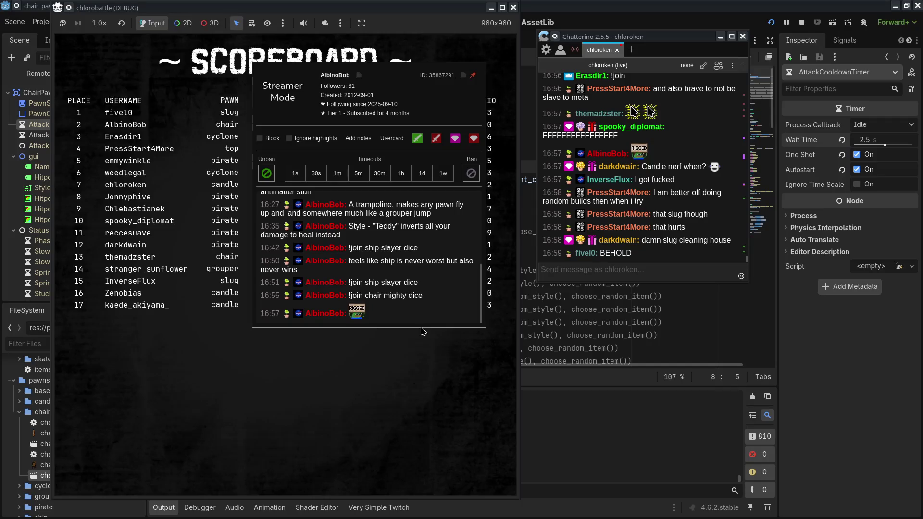
click(597, 274)
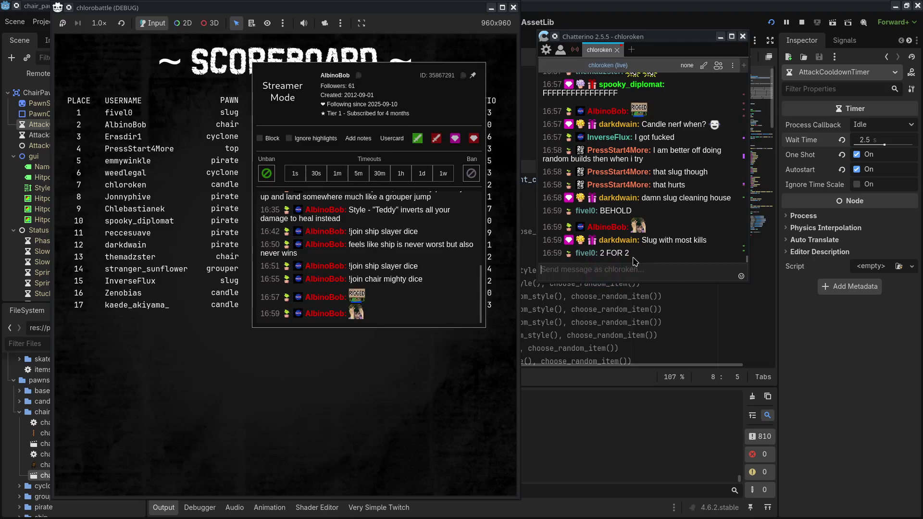
click(619, 275)
click(420, 421)
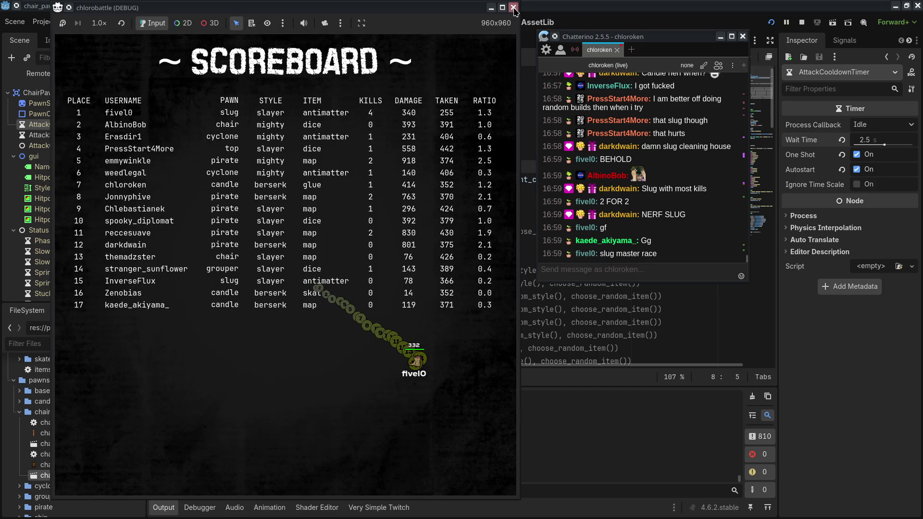
click(513, 9)
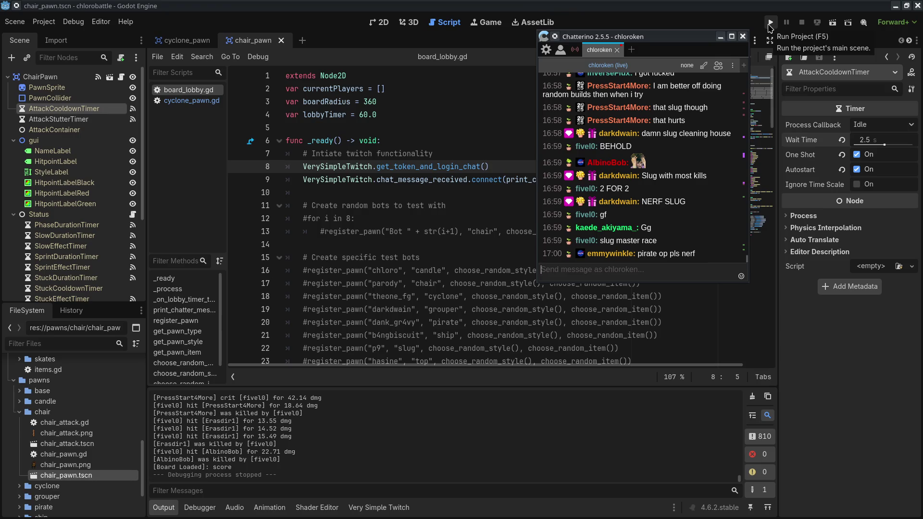
- Relaunch Chlorobattle for a fresh join lobby and move its window to the left
click(769, 23)
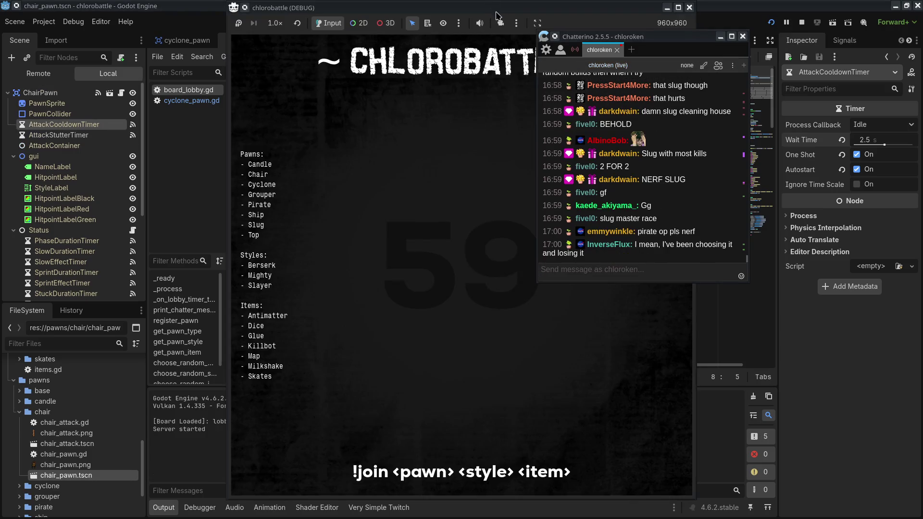
drag(496, 4, 293, 3)
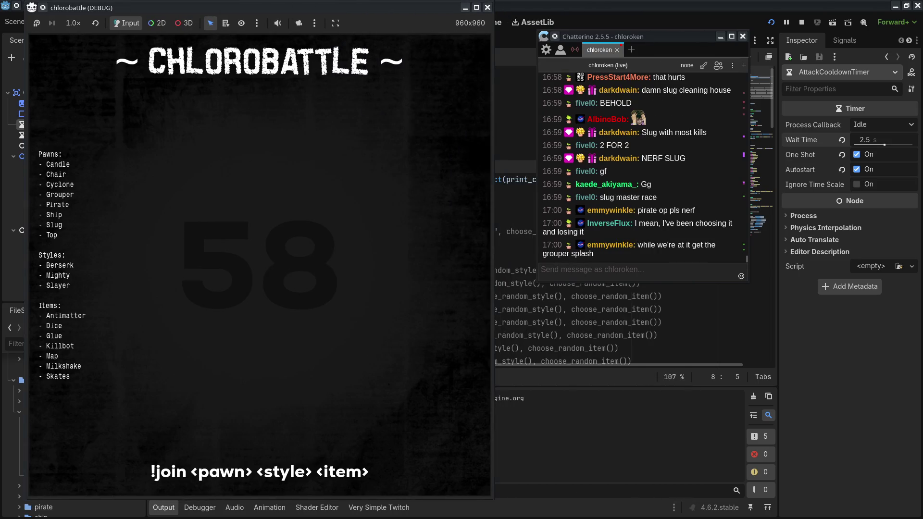
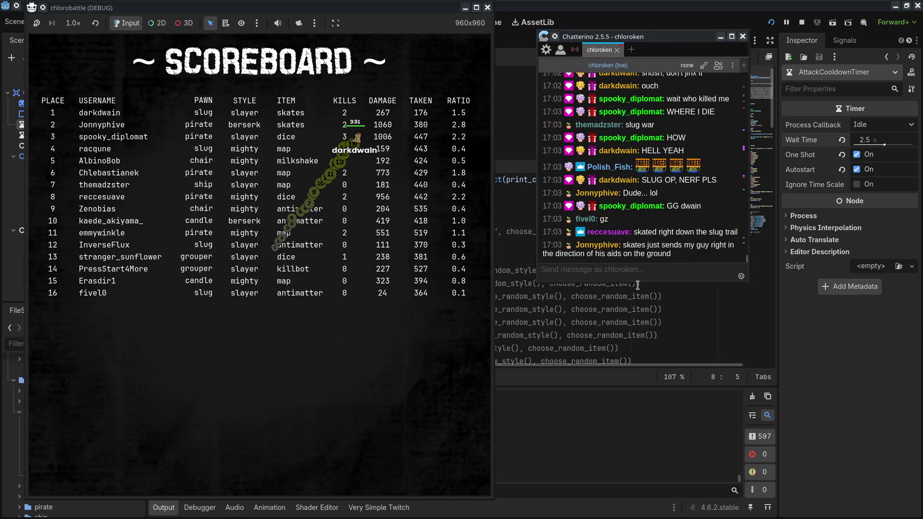
- Highlight the slug trail chat messages and send 'hmmm' in the chat
drag(626, 232, 676, 258)
click(678, 264)
text(hmmm)
key(Return)
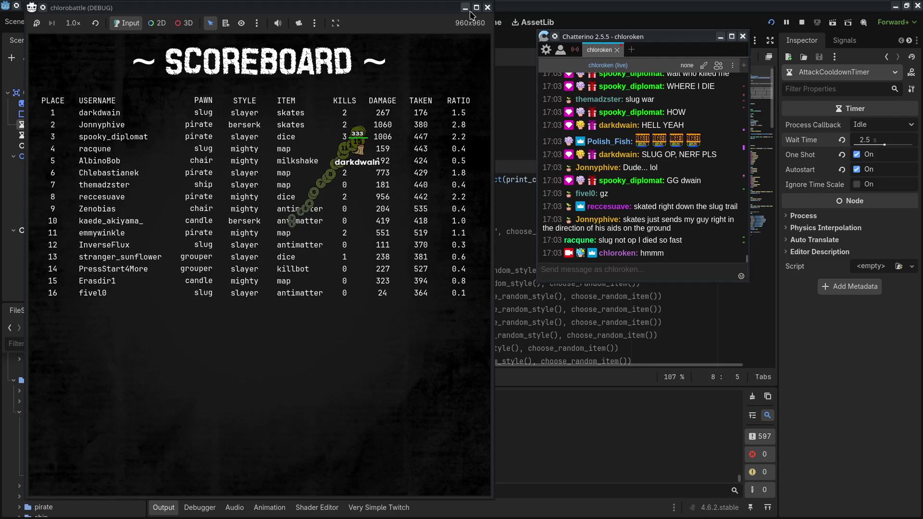
- Stop the match and open items.gd from the skates folder at the item_try_skating code
click(487, 7)
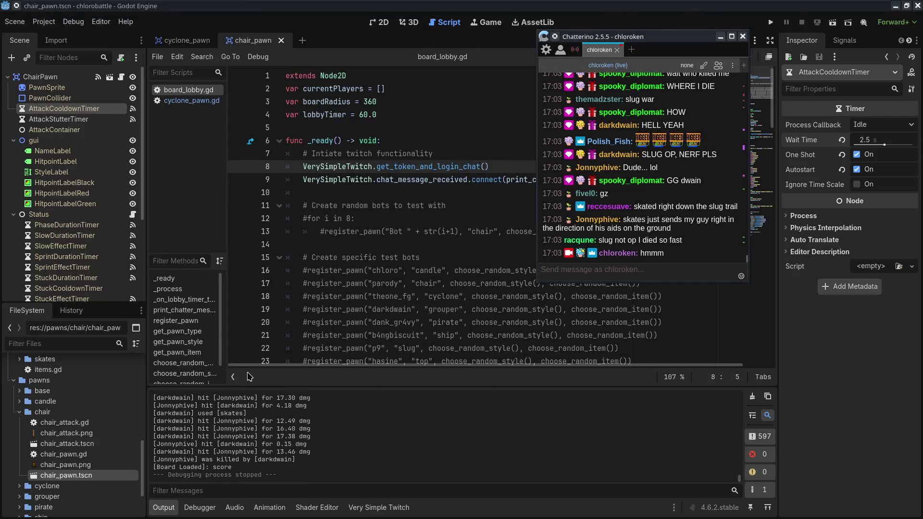
scroll(72, 429, down, 3)
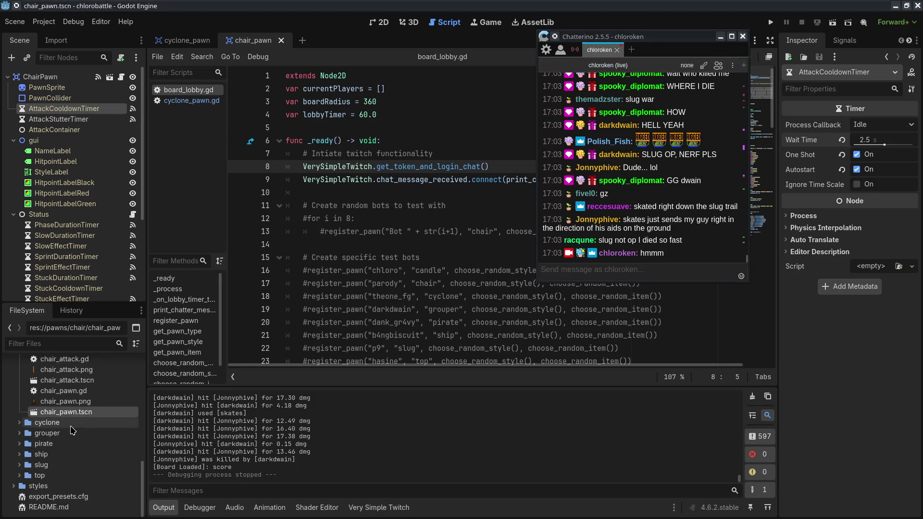
scroll(72, 429, up, 5)
click(76, 430)
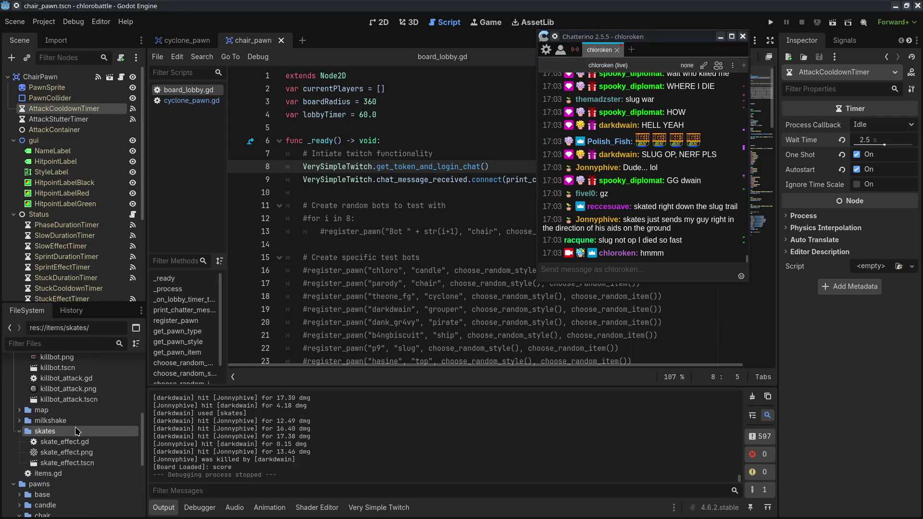
double_click(49, 473)
scroll(460, 250, down, 10)
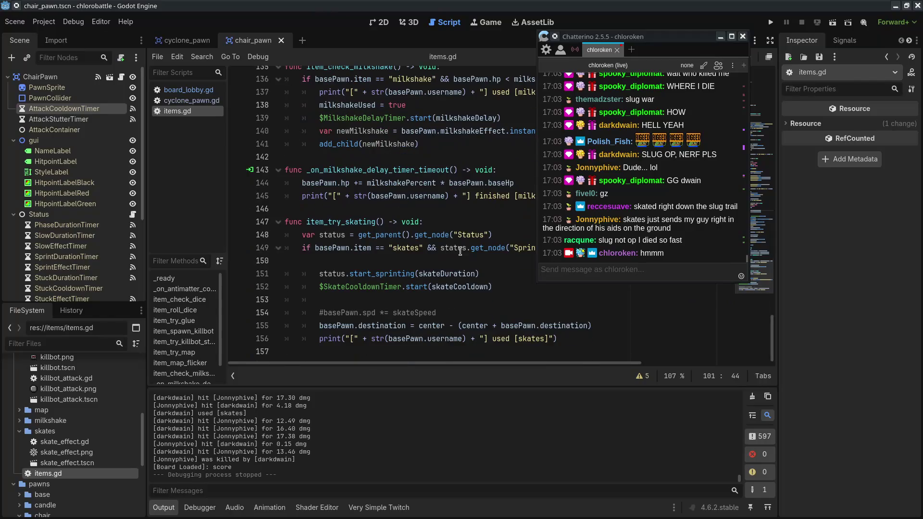
drag(567, 37, 628, 38)
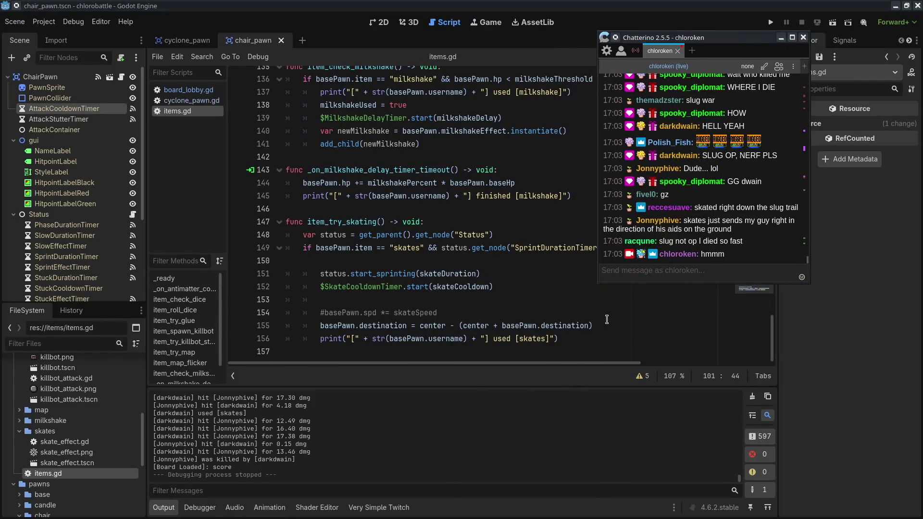
drag(606, 319, 602, 317)
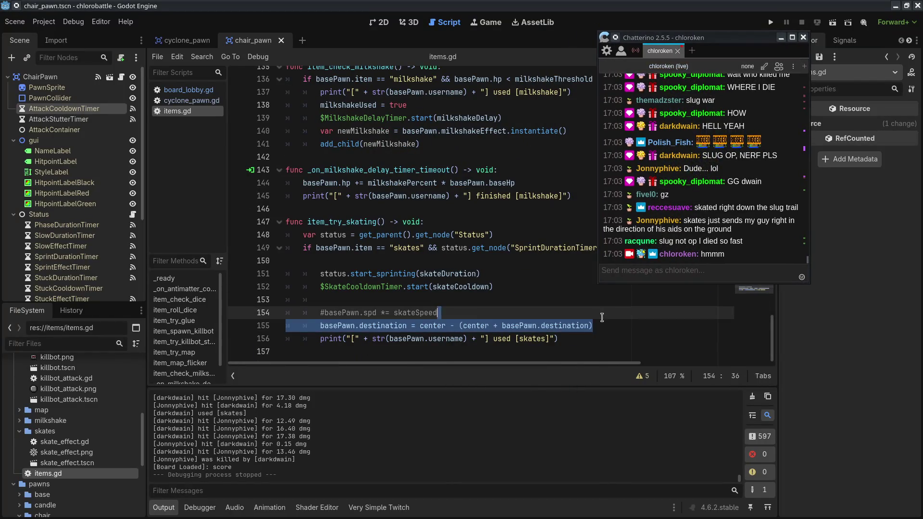
click(618, 315)
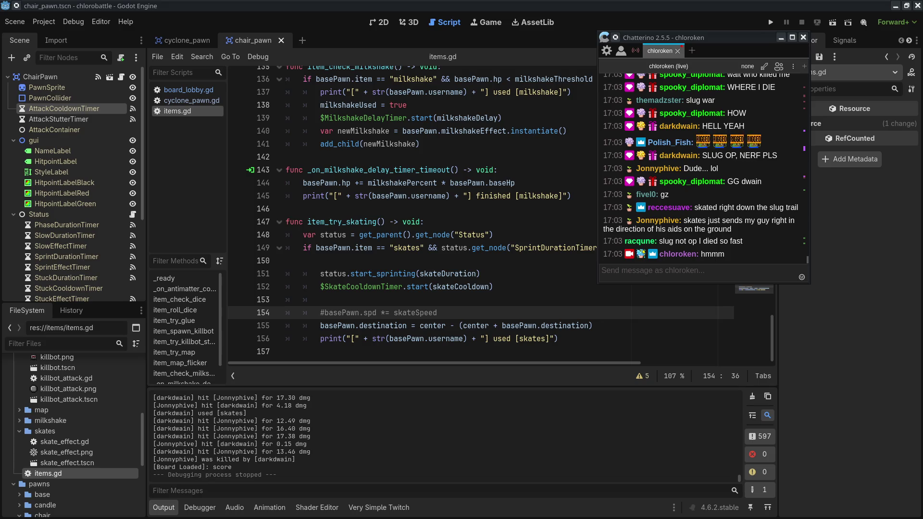
key(alt+Tab)
- Sketch the round board, with a green slug loop and a dashed green path ending in an X
mouse_move(335, 166)
mouse_down()
mouse_move(378, 214)
mouse_move(316, 152)
mouse_up()
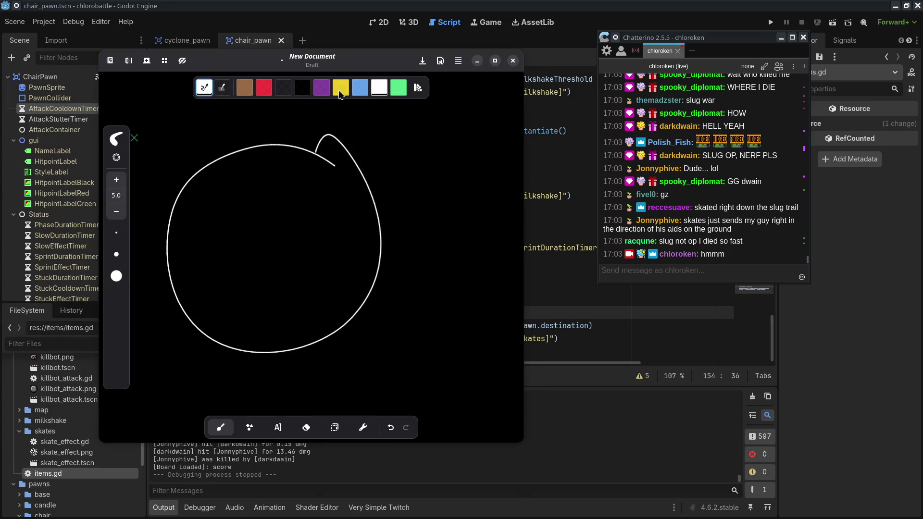
click(263, 87)
click(396, 89)
drag(242, 192, 259, 191)
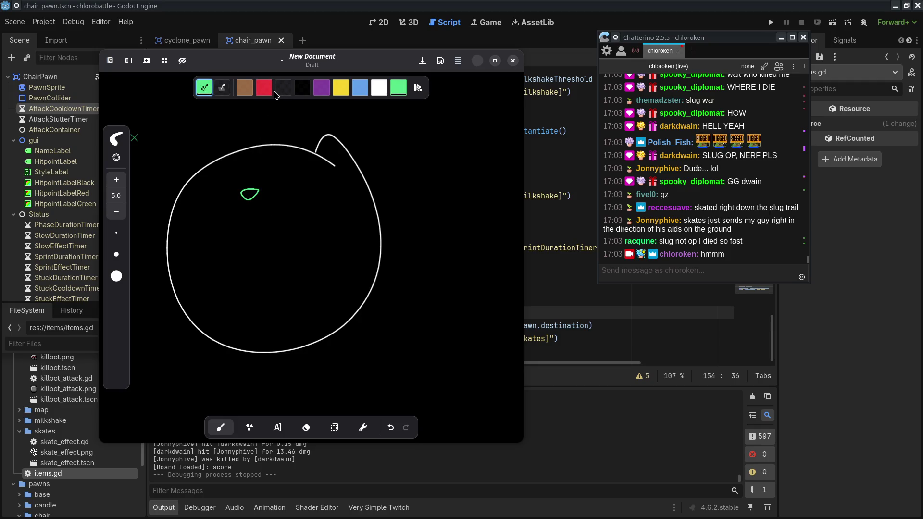
drag(230, 217, 228, 222)
drag(224, 231, 219, 237)
drag(214, 243, 198, 264)
drag(190, 276, 160, 307)
drag(164, 290, 181, 301)
- Add a red X above the slug and a long red line toward the lower-left
click(263, 87)
mouse_move(239, 164)
mouse_down()
mouse_move(248, 183)
mouse_move(238, 183)
mouse_up()
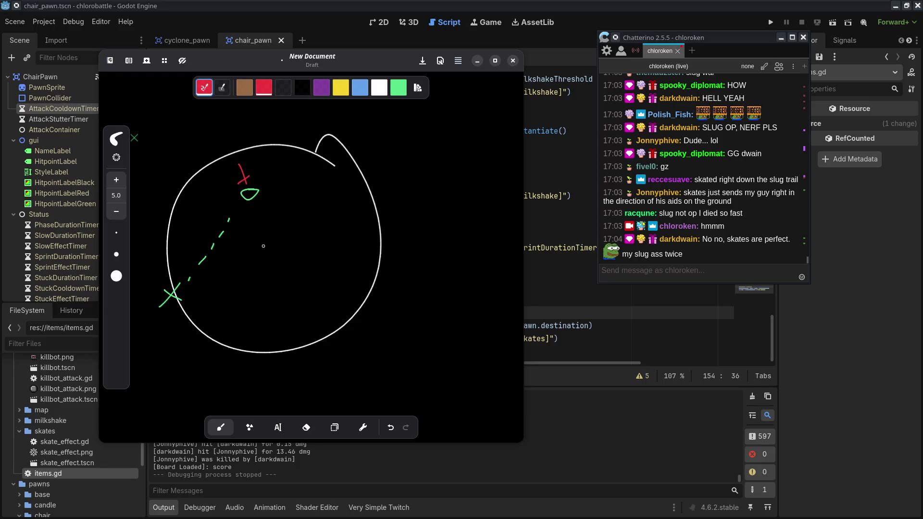
drag(249, 263, 200, 284)
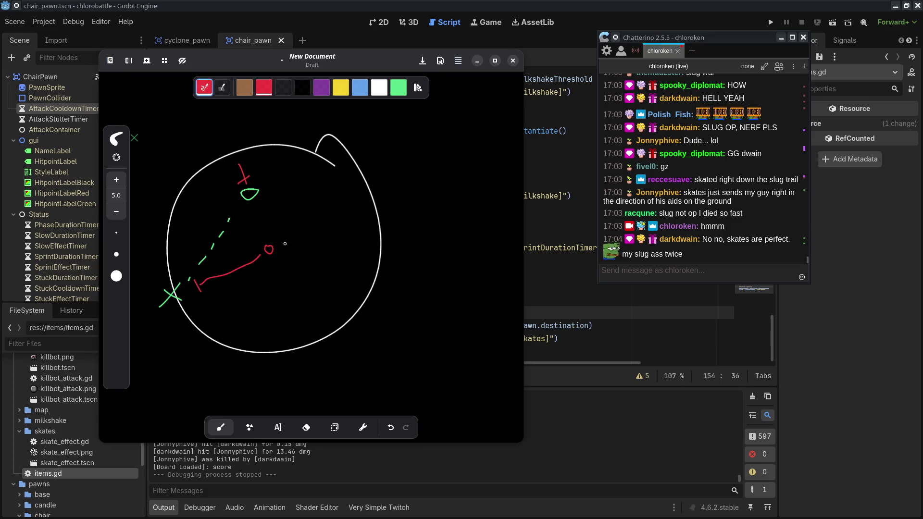
click(398, 88)
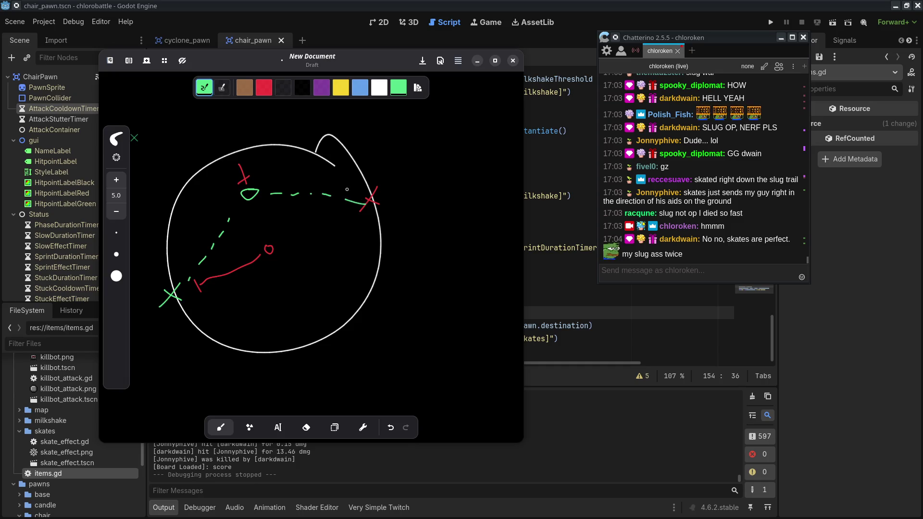
- Move the Rnote window aside to compare the sketch with the Godot code, then bring it back
mouse_move(381, 62)
mouse_down()
mouse_move(110, 48)
mouse_move(287, 42)
mouse_move(91, 40)
mouse_move(115, 100)
mouse_move(287, 59)
mouse_up()
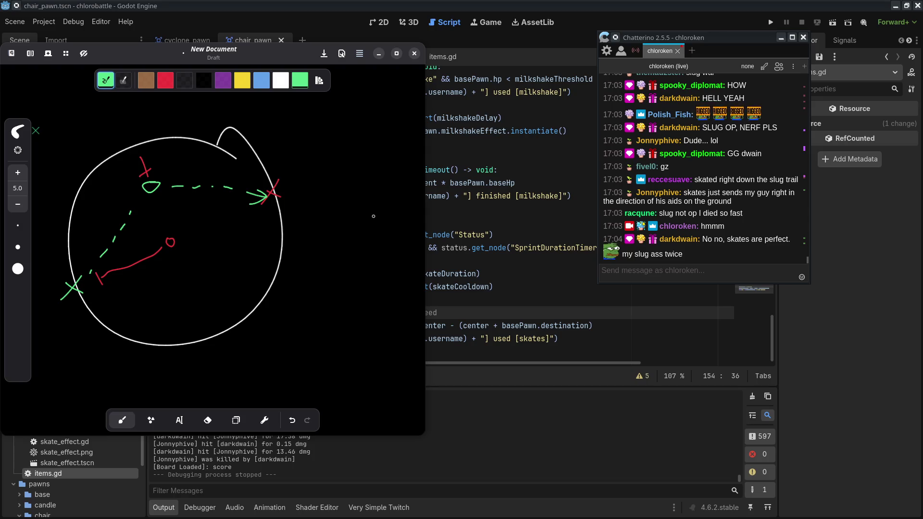
mouse_move(287, 54)
mouse_down()
mouse_move(110, 45)
mouse_move(122, 45)
mouse_up()
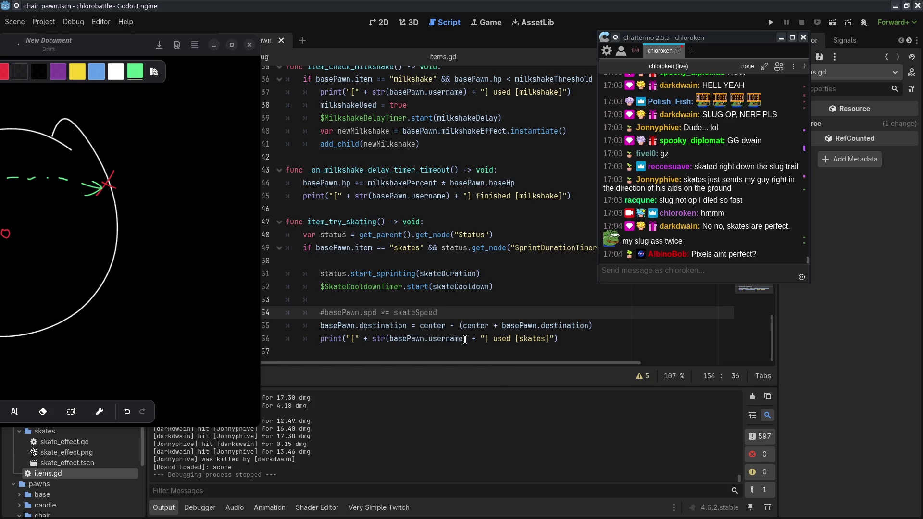
click(497, 325)
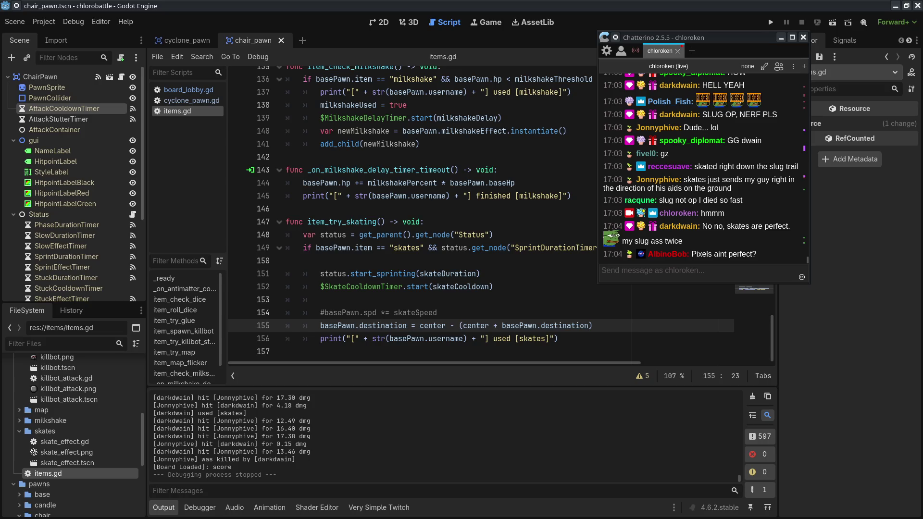
key(alt+Tab)
drag(100, 54, 298, 51)
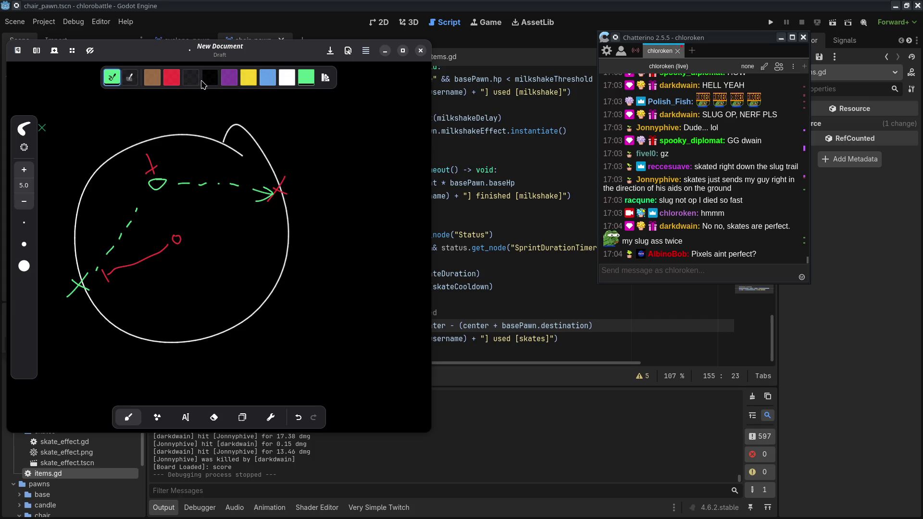
- Draw a yellow arrow showing the skate redirection, undoing a stray yellow loop
click(175, 83)
click(248, 77)
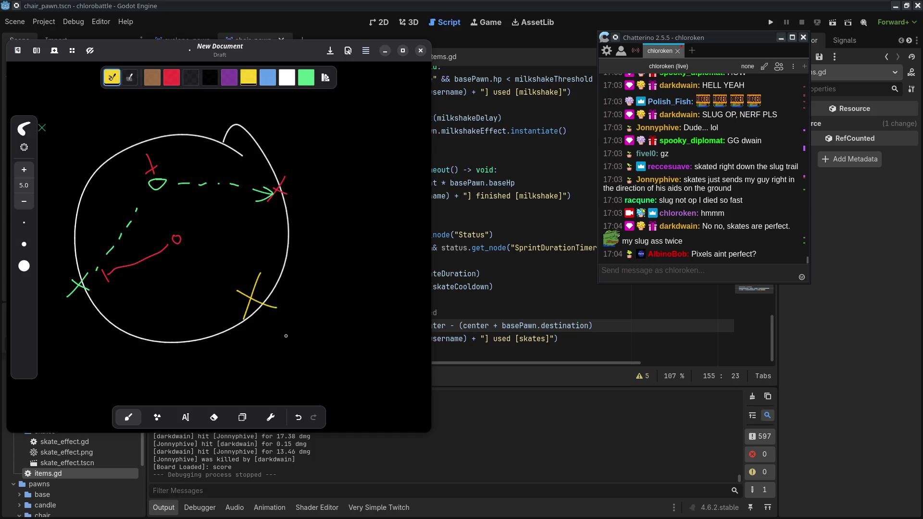
mouse_move(233, 129)
mouse_down()
mouse_move(330, 298)
mouse_move(170, 168)
mouse_up()
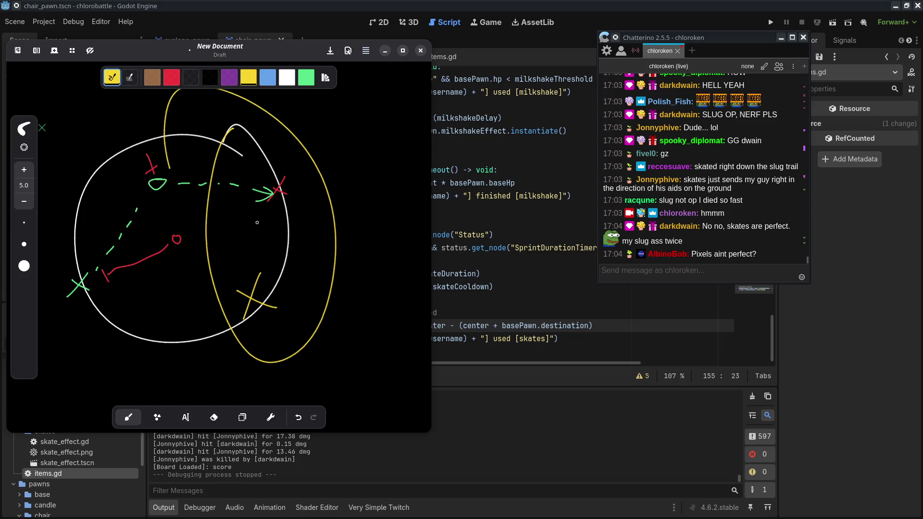
key(ctrl+z)
key(ctrl+z)
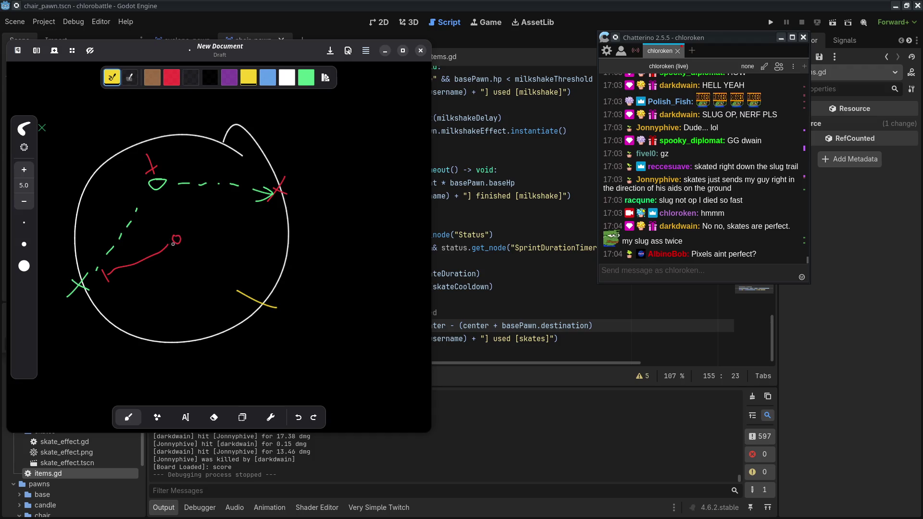
drag(150, 254, 229, 213)
drag(218, 207, 229, 229)
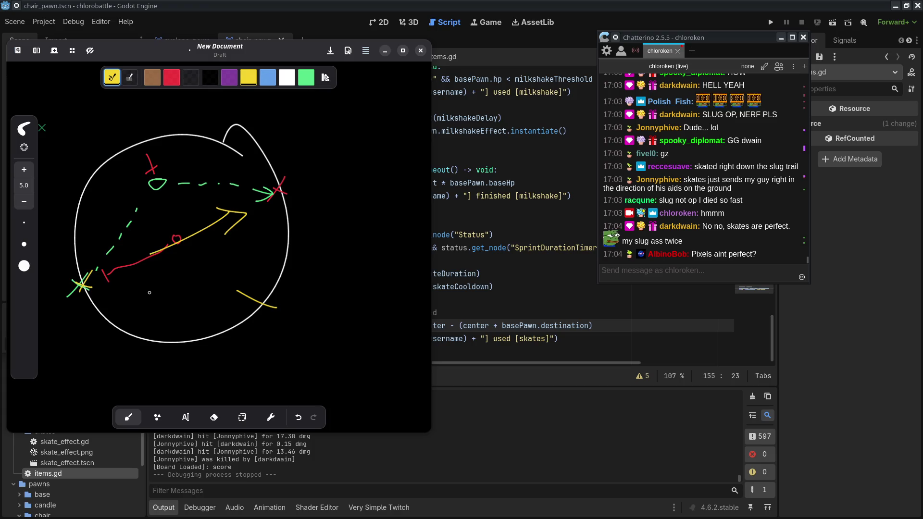
- Close Rnote with Discard All and switch to board_lobby.gd
click(421, 52)
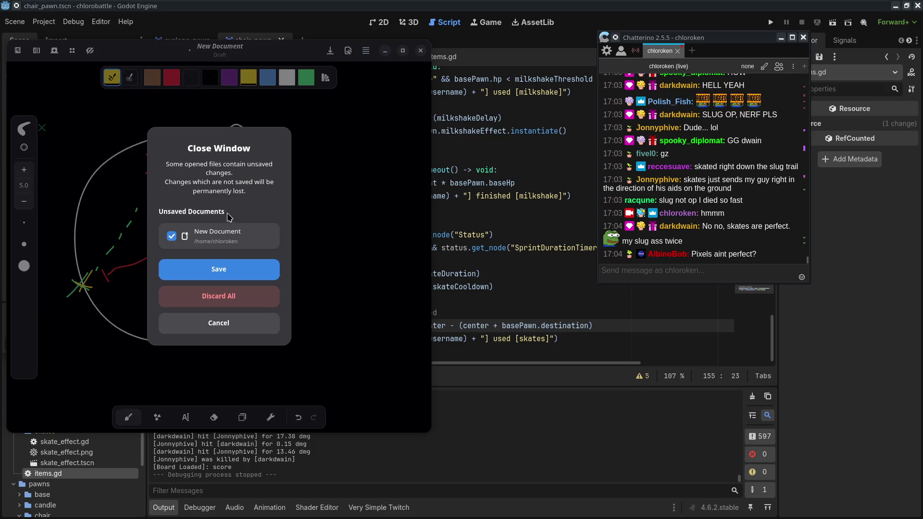
click(227, 296)
click(192, 91)
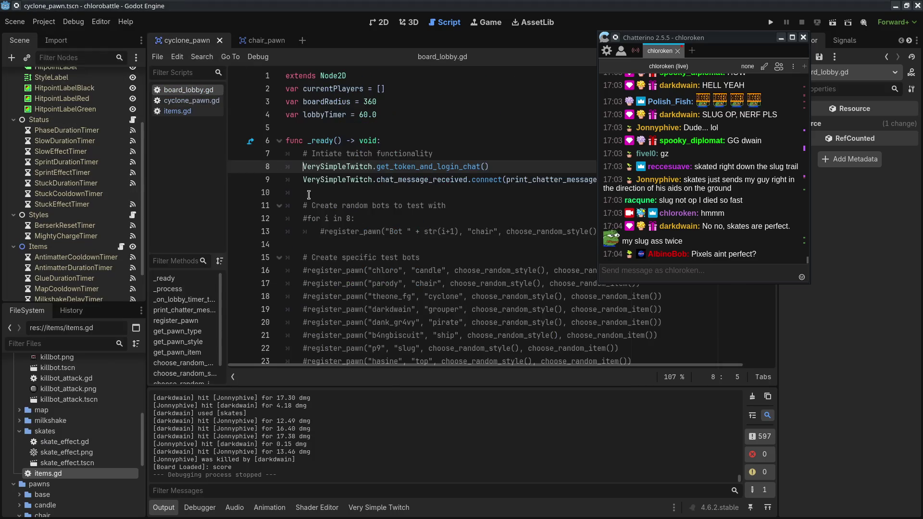
- Comment out the VerySimpleTwitch lines and uncomment the 'for i in 8' bot loop and register_pawn call
mouse_move(303, 168)
mouse_down()
mouse_move(394, 170)
mouse_move(336, 180)
mouse_up()
key(ctrl+k)
drag(696, 49, 885, 66)
click(308, 218)
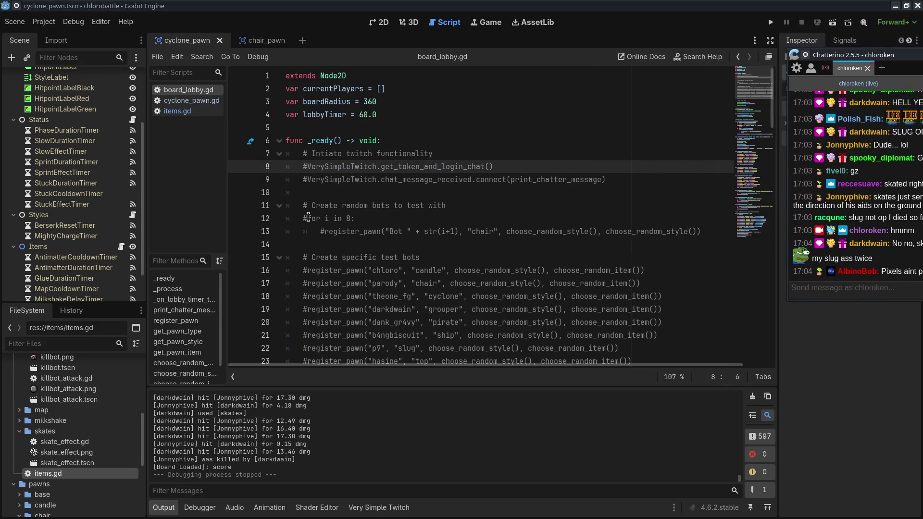
key(ctrl+k)
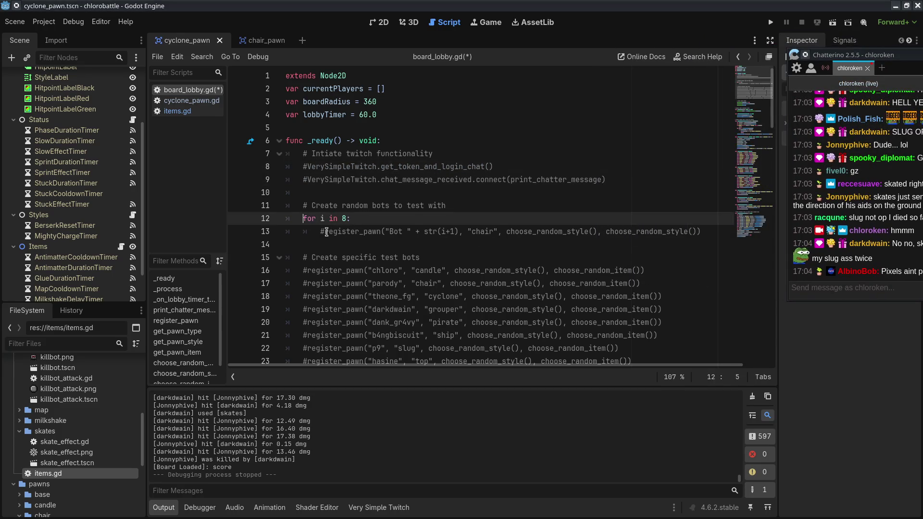
click(326, 231)
key(ctrl+k)
- Change the second choose_random_style argument to "skates" and save board_lobby.gd
drag(601, 231, 687, 231)
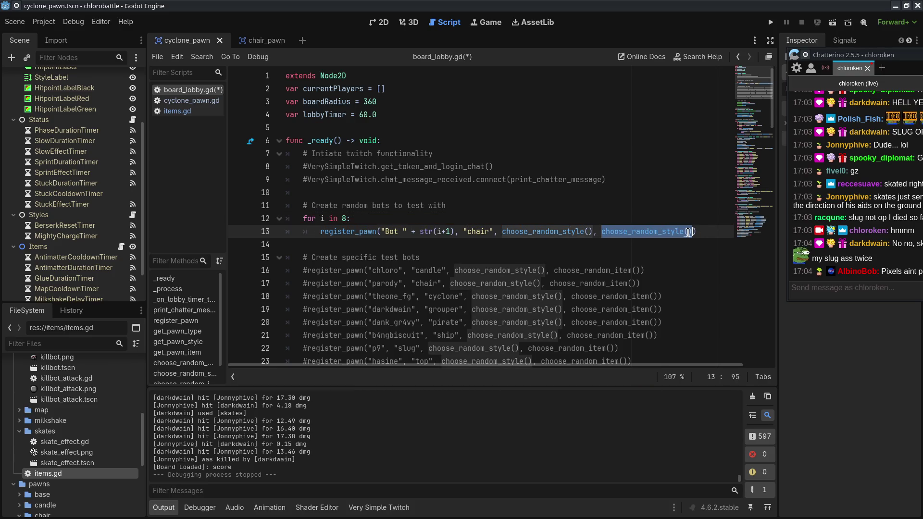
text("s)
key(BackSpace)
key(BackSpace)
text(ates")
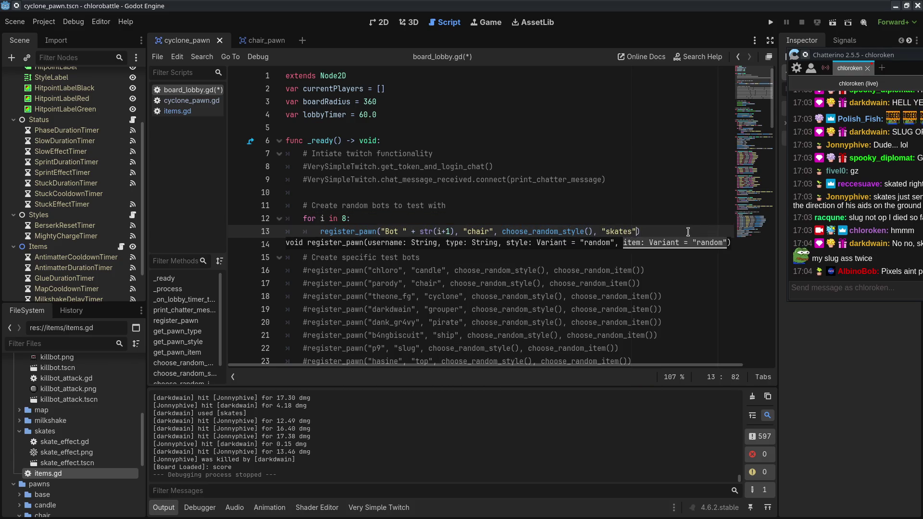
key(ctrl+s)
- Replace "chair" on line 13 with choose_random_pawn() and run the project
drag(462, 231, 492, 231)
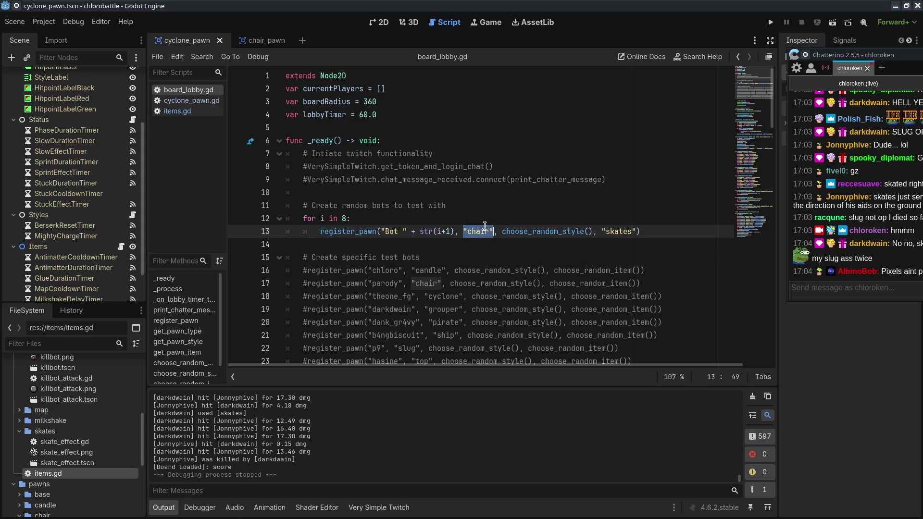
text(choose_random_pa)
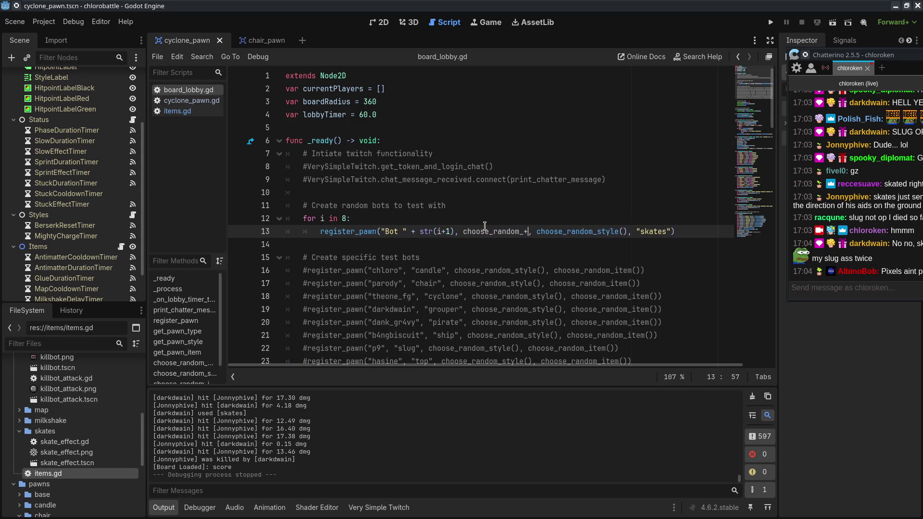
text(wn())
click(771, 22)
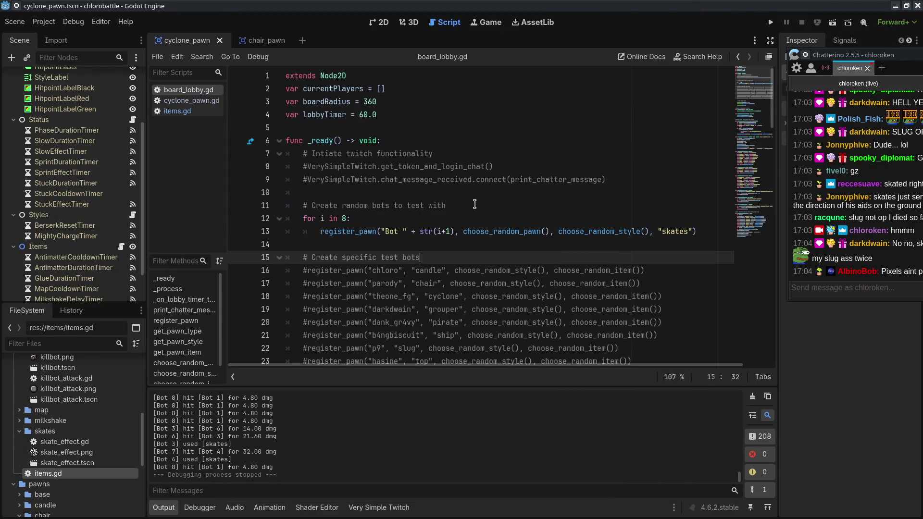
- End the eight-bot test match and scroll items.gd to the item_try_skating code
click(210, 115)
scroll(440, 259, down, 1)
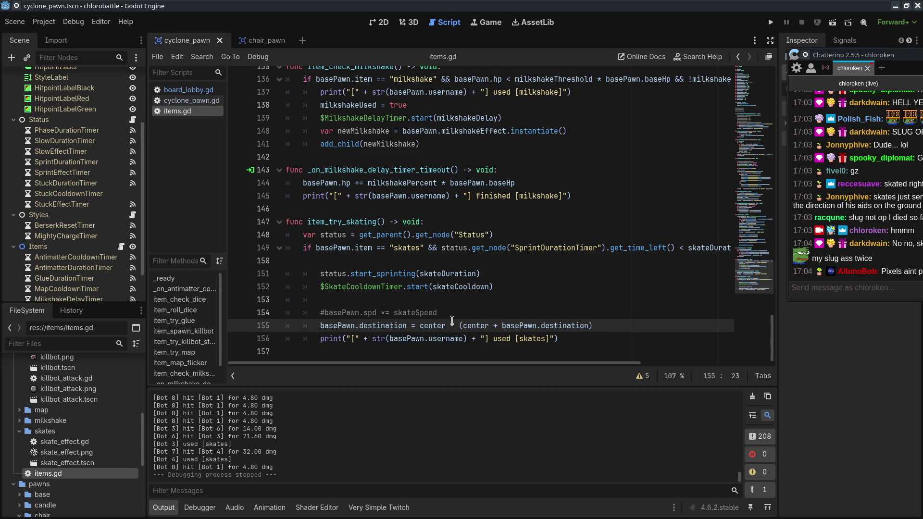
- Inspect the skate destination formula on line 155, checking what center refers to
click(599, 325)
key(shift+Up)
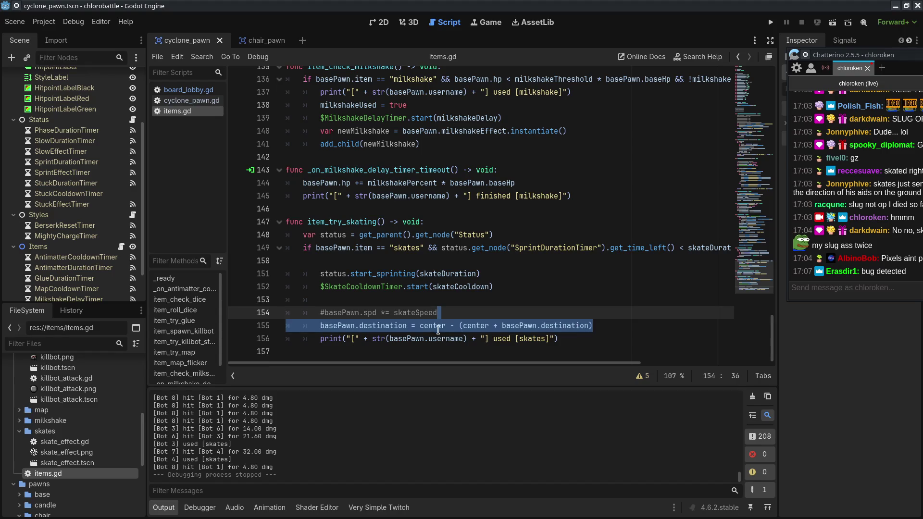
click(421, 325)
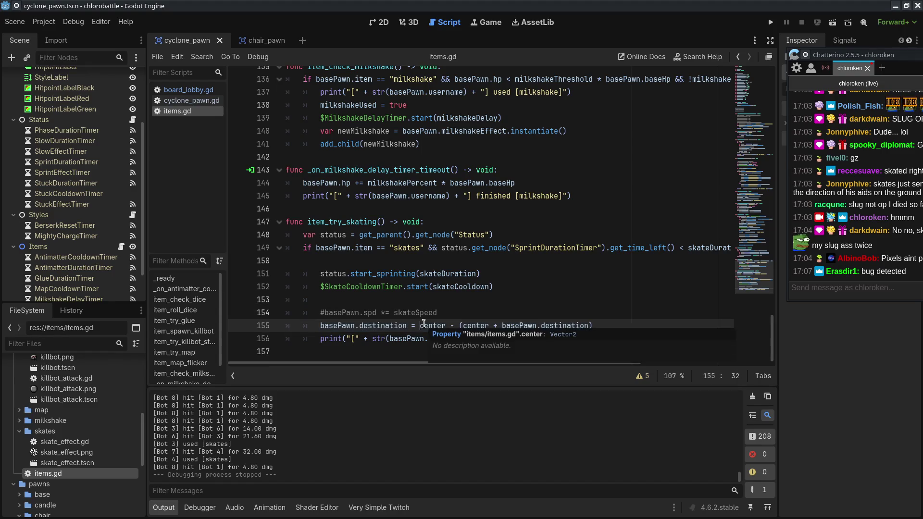
click(579, 272)
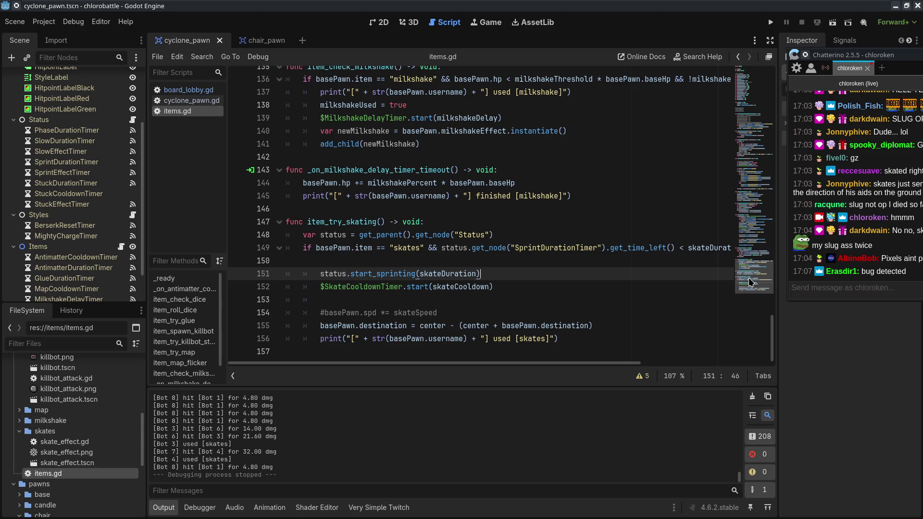
drag(854, 57, 674, 47)
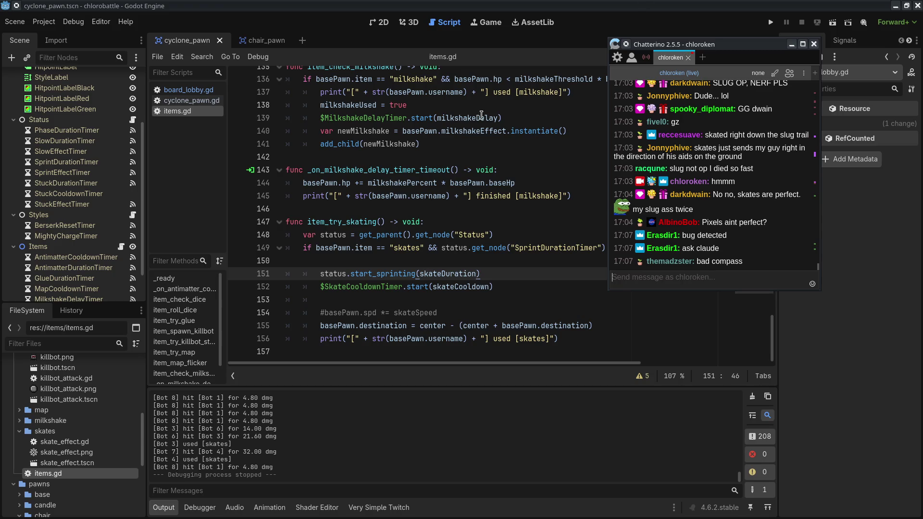
double_click(421, 327)
key(Right)
key(Right)
key(Right)
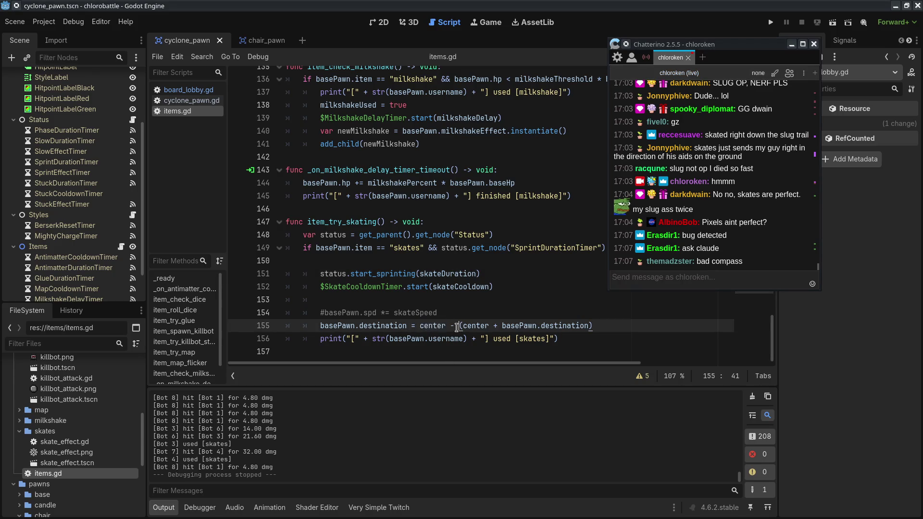
key(Right)
key(ctrl+shift+Right)
mouse_move(767, 341)
mouse_down()
mouse_move(783, 126)
mouse_move(790, 159)
mouse_move(800, 135)
mouse_move(774, 339)
mouse_up()
click(480, 339)
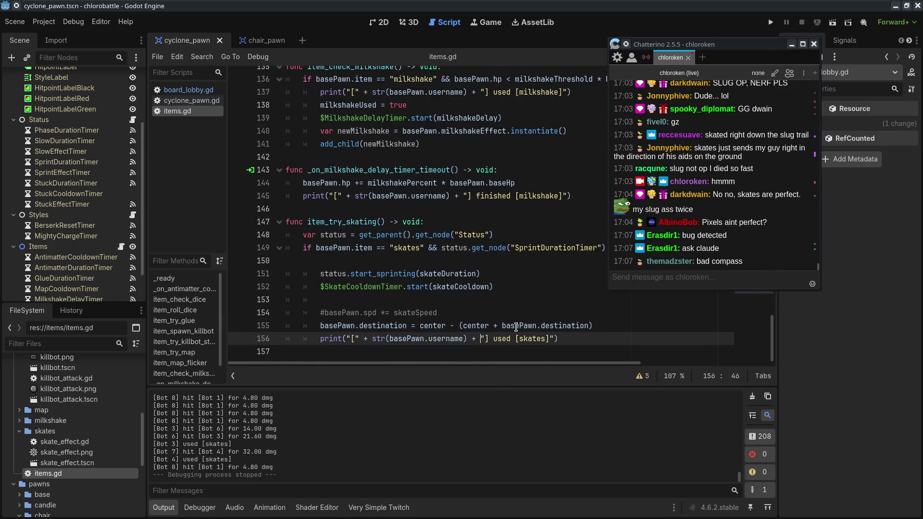
drag(501, 325, 592, 325)
click(671, 336)
- Try appending .global_position to center on the destination line, then undo it
click(451, 326)
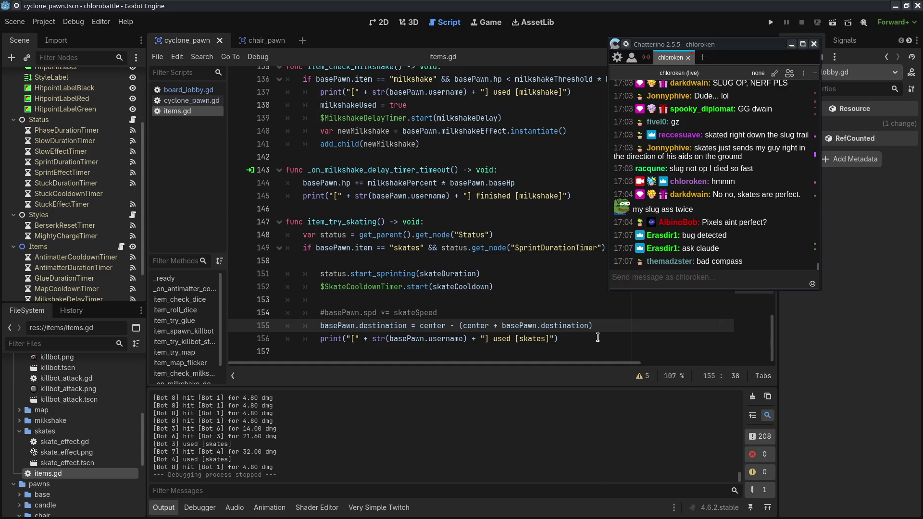
text(.glob)
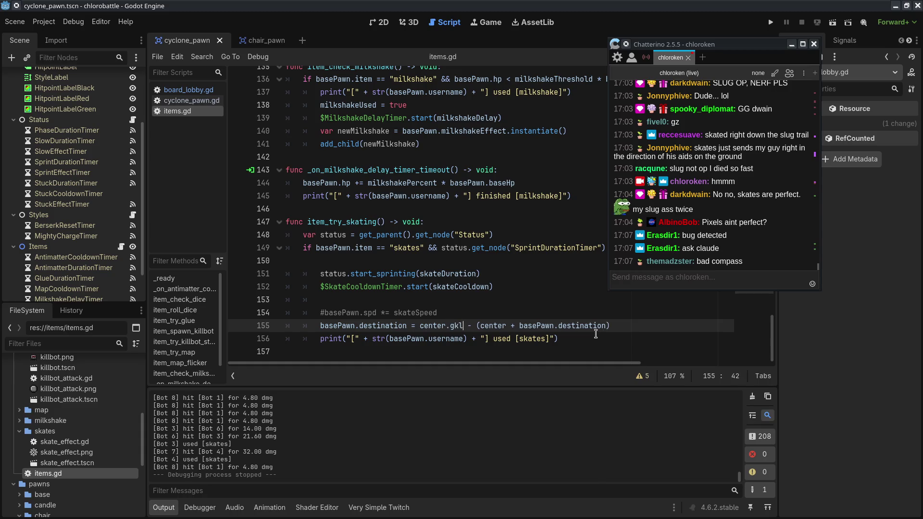
text(al_position)
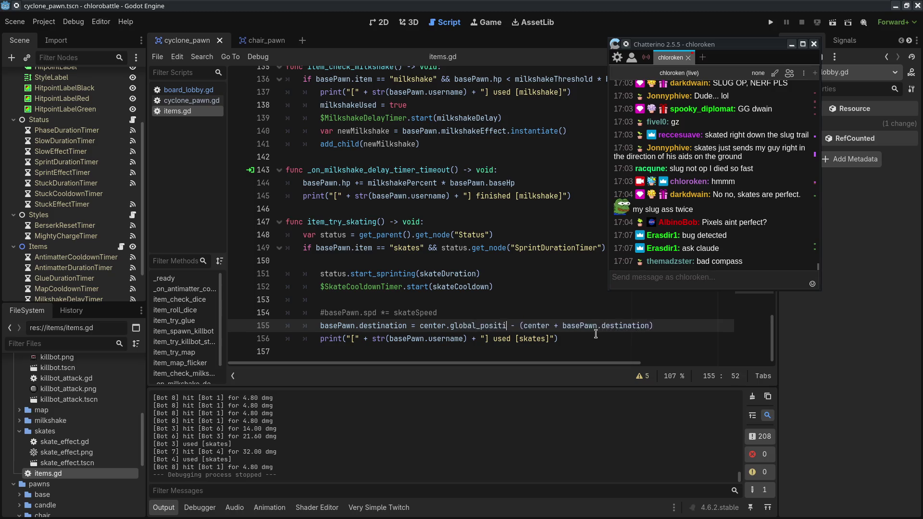
click(492, 340)
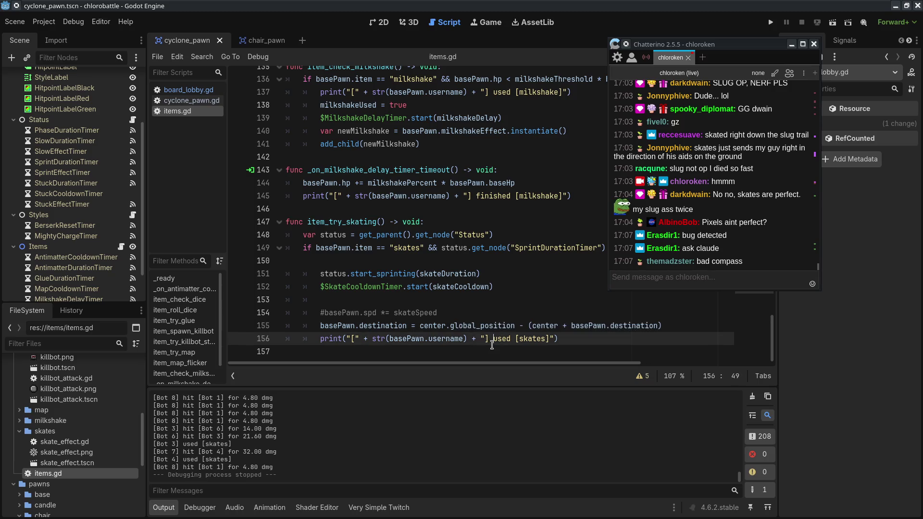
key(ctrl+z)
key(ctrl+z)
click(596, 343)
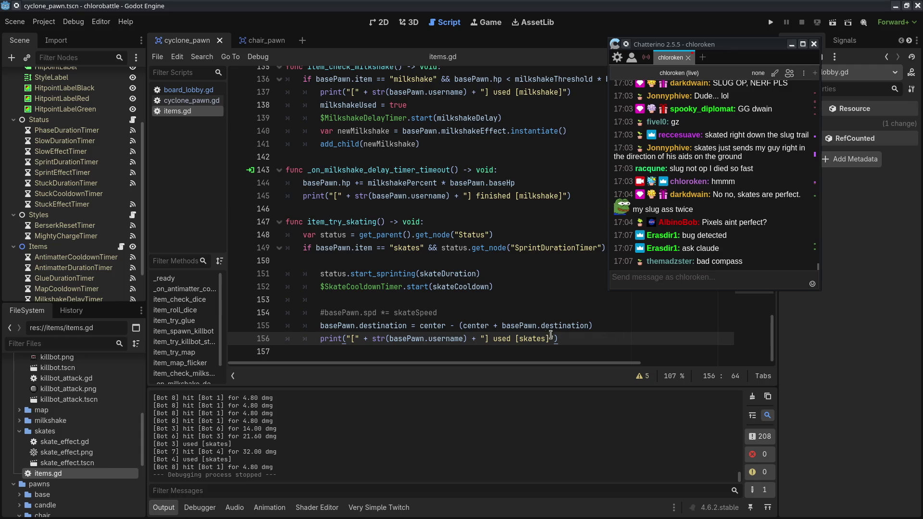
click(324, 325)
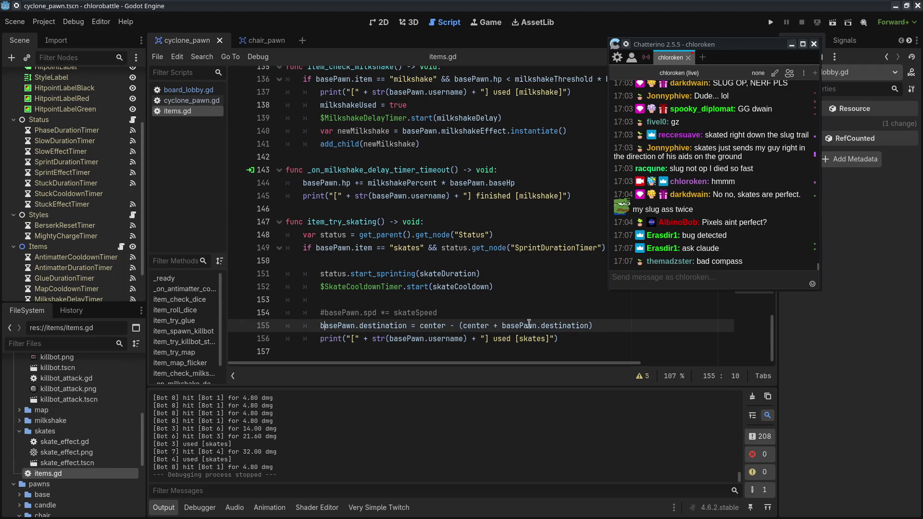
- Delete the commented-out #basePawn skateSpeed line
click(518, 312)
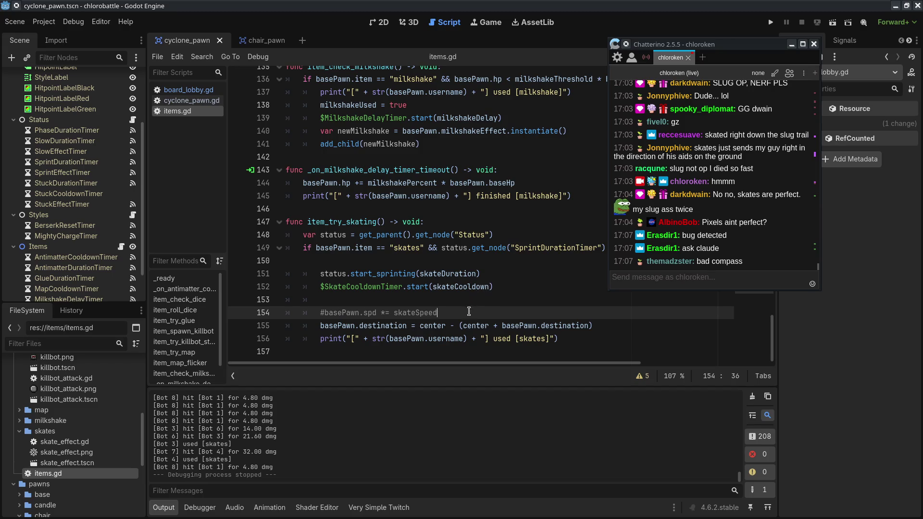
key(shift+Up)
key(BackSpace)
key(BackSpace)
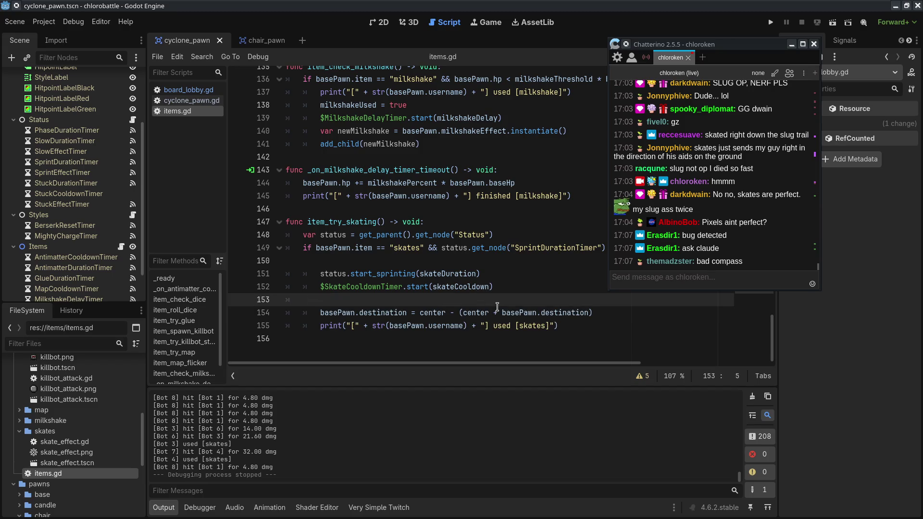
- Review the SprintDurationTimer and center - (center + basePawn.destination) expressions in item_try_skating
drag(531, 247, 579, 247)
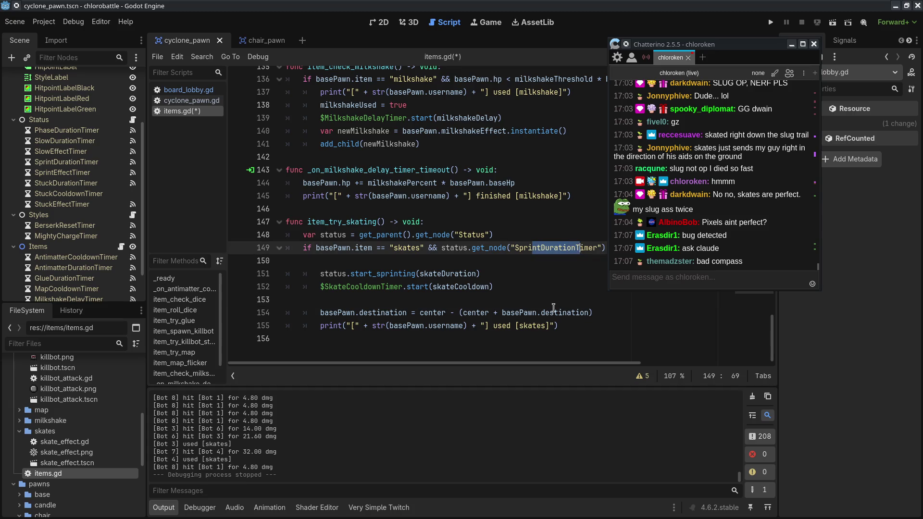
click(499, 299)
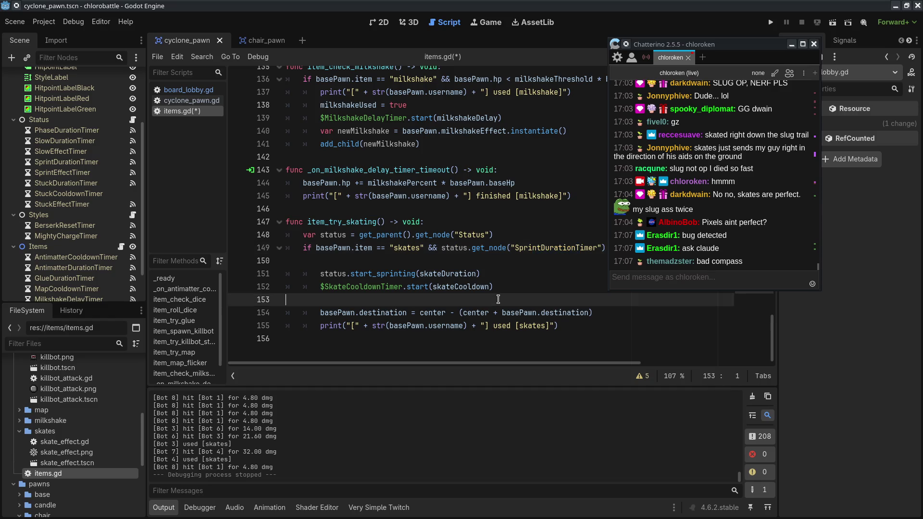
click(337, 313)
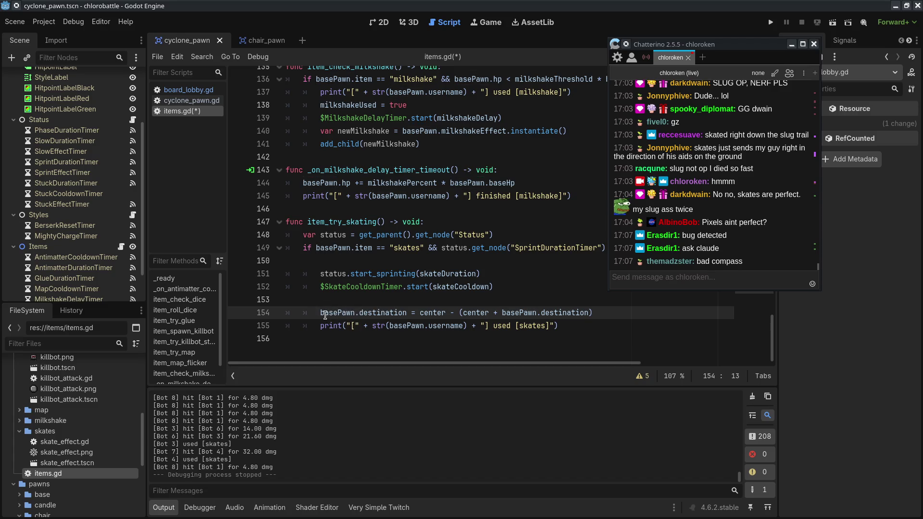
drag(323, 313, 393, 316)
click(387, 312)
click(425, 312)
mouse_move(425, 311)
mouse_down()
mouse_move(610, 312)
mouse_move(589, 313)
mouse_up()
click(475, 312)
click(473, 313)
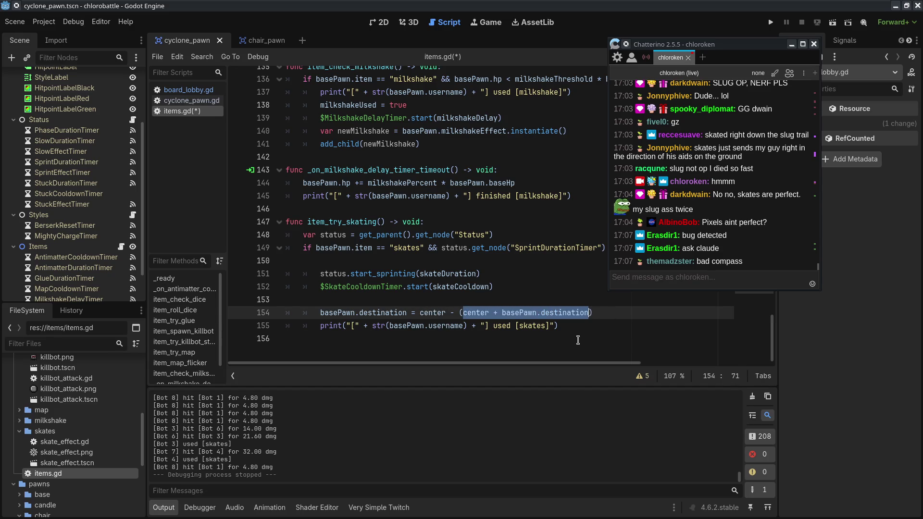
click(581, 329)
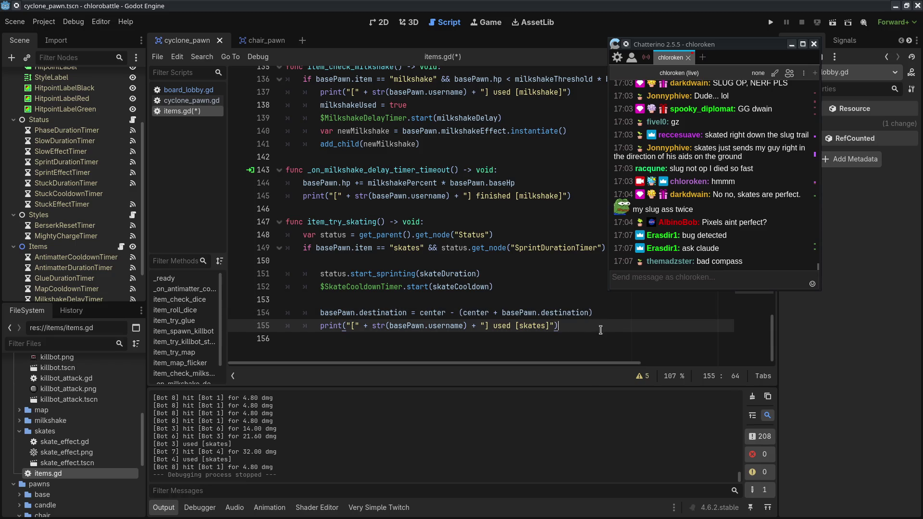
drag(657, 47, 693, 48)
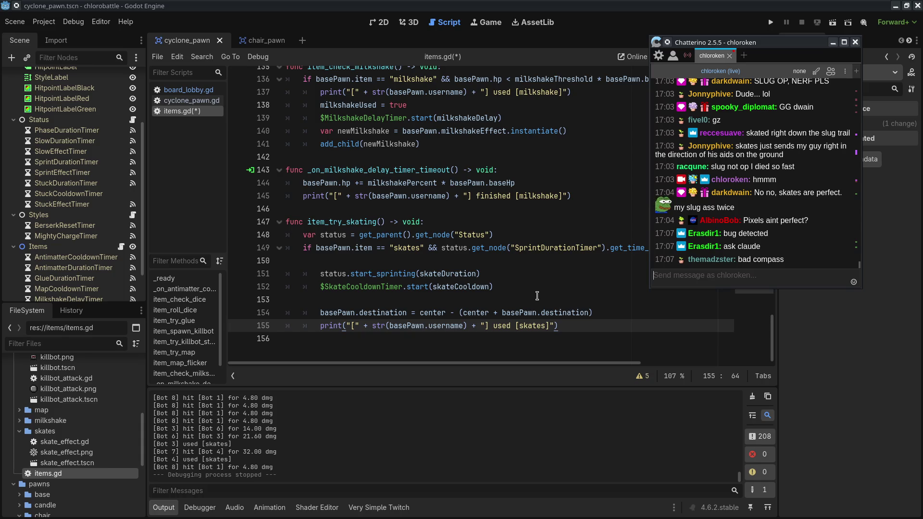
click(613, 314)
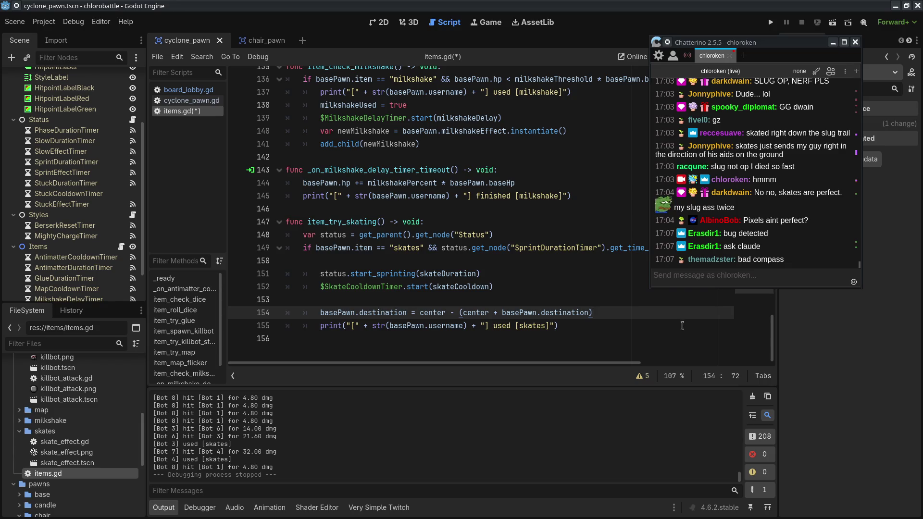
- Add a print line after the destination line outputting str(center.x) and str(center.y)
key(Return)
text(int(ce)
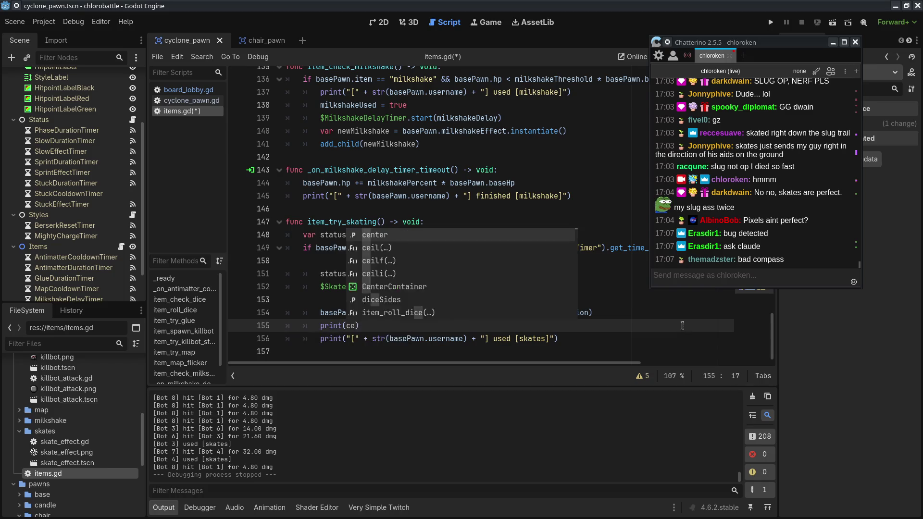
key(Escape)
text(str(center.x)
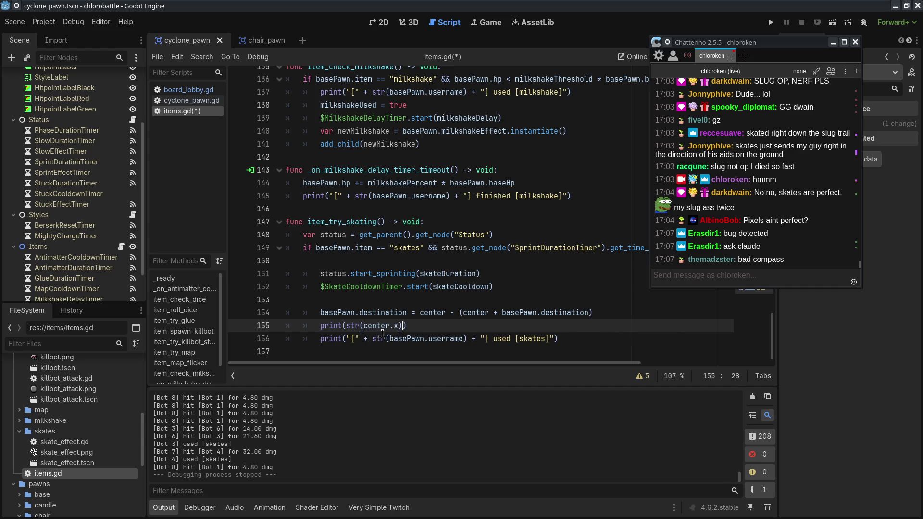
drag(346, 326, 402, 323)
click(404, 325)
text(+ ",)
text(str(center.x))
key(BackSpace)
- Duplicate the print line and make the copy print basePawn.destination instead of center
key(ctrl+shift+d)
drag(502, 313, 584, 310)
key(ctrl+c)
double_click(459, 338)
key(ctrl+v)
click(379, 338)
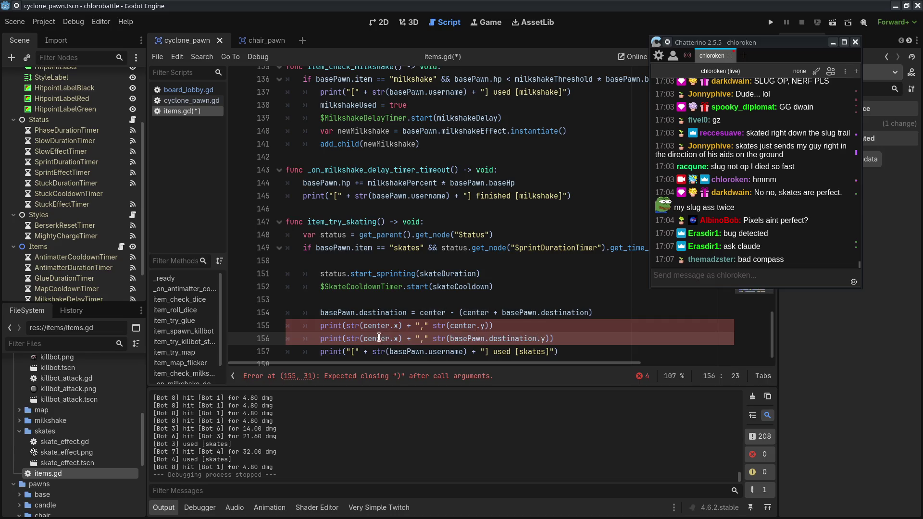
key(ctrl+z)
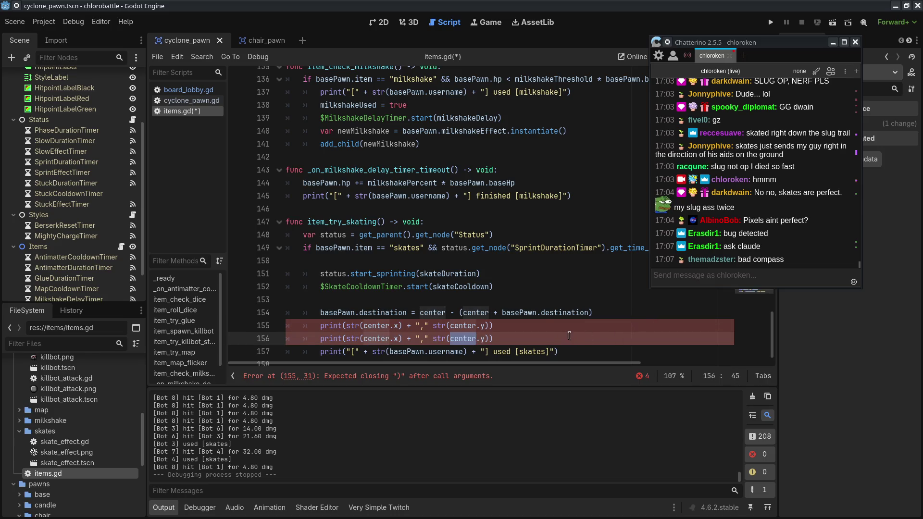
key(ctrl+shift+z)
- Try adding closing parentheses to both print lines, then undo them
click(529, 325)
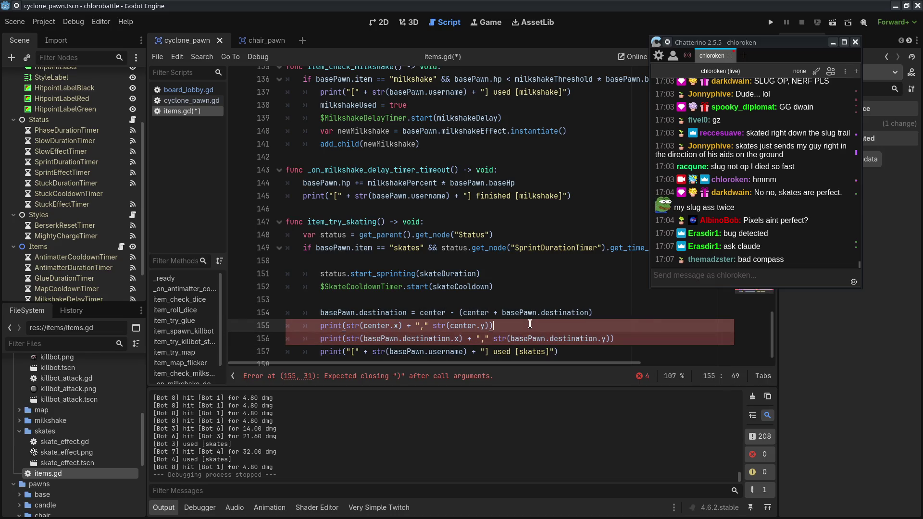
click(626, 339)
text())
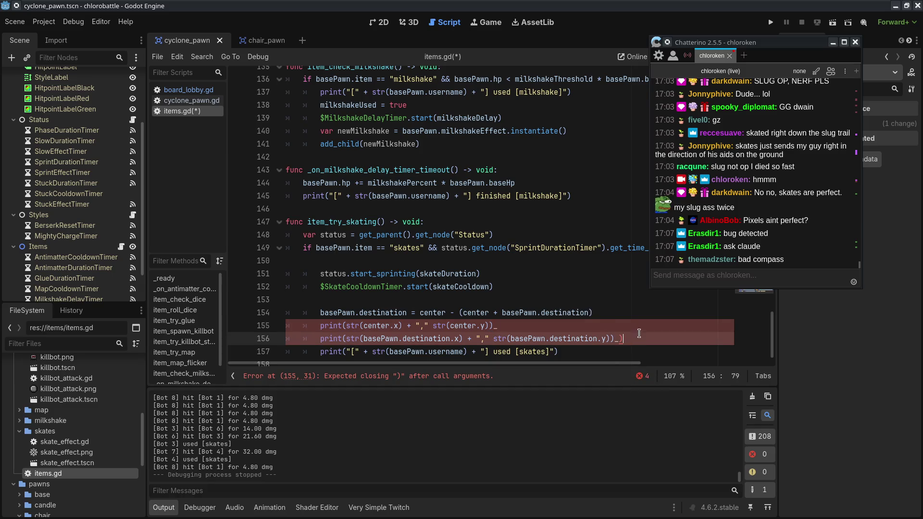
click(545, 325)
text())
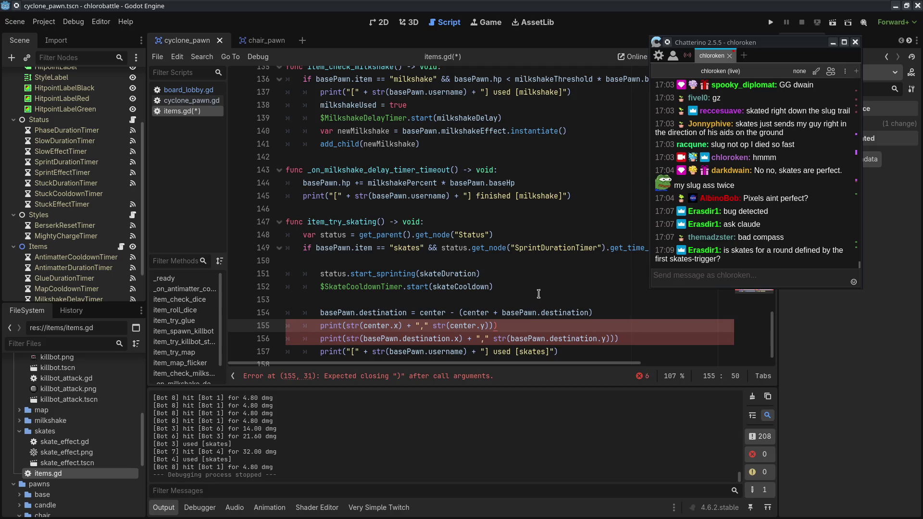
key(ctrl+z)
key(ctrl+z)
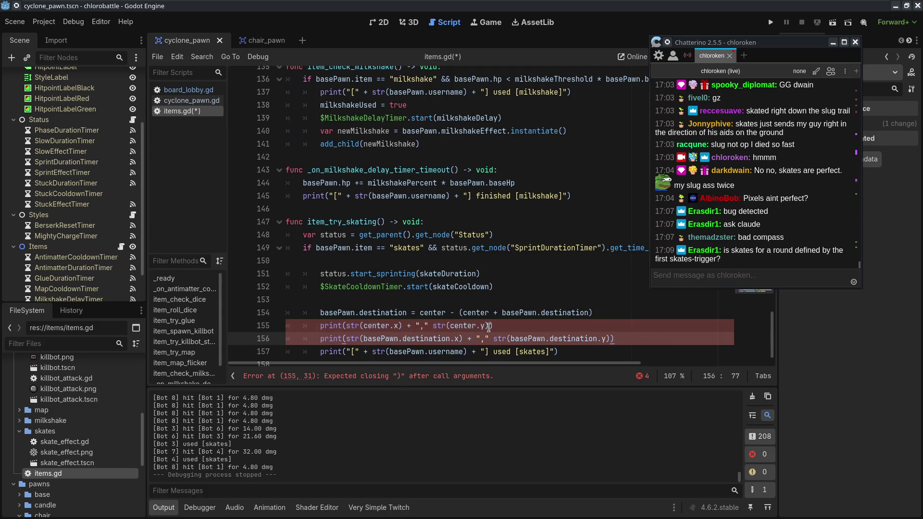
- Insert '+' before the second str() call on lines 155 and 156
click(605, 311)
click(327, 325)
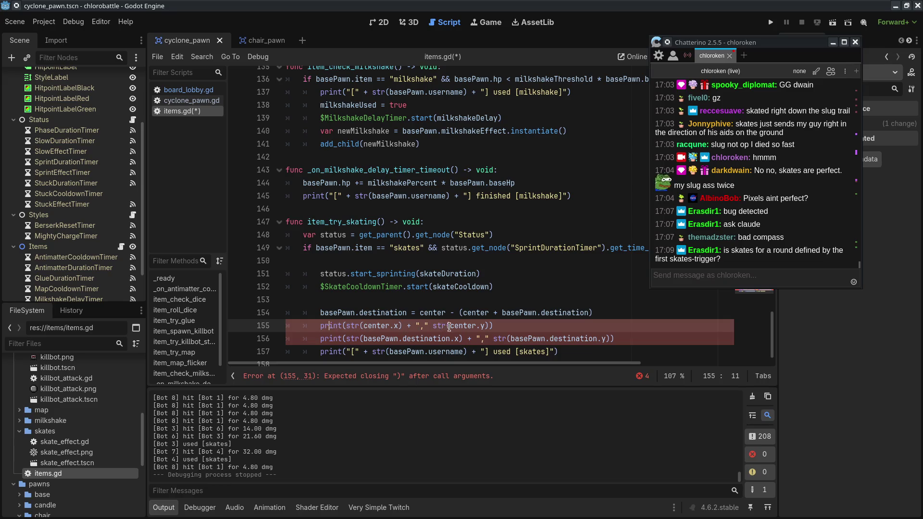
click(434, 325)
text(+)
click(494, 338)
text(+)
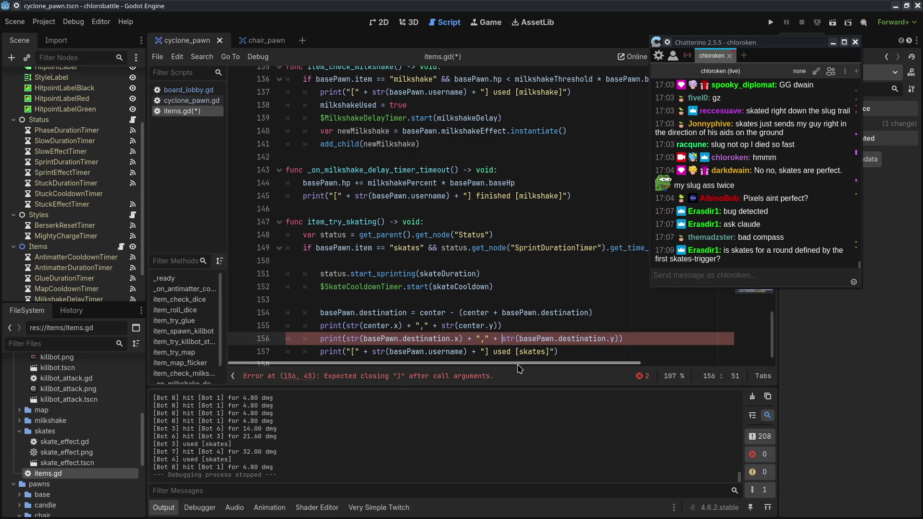
scroll(554, 325, down, 1)
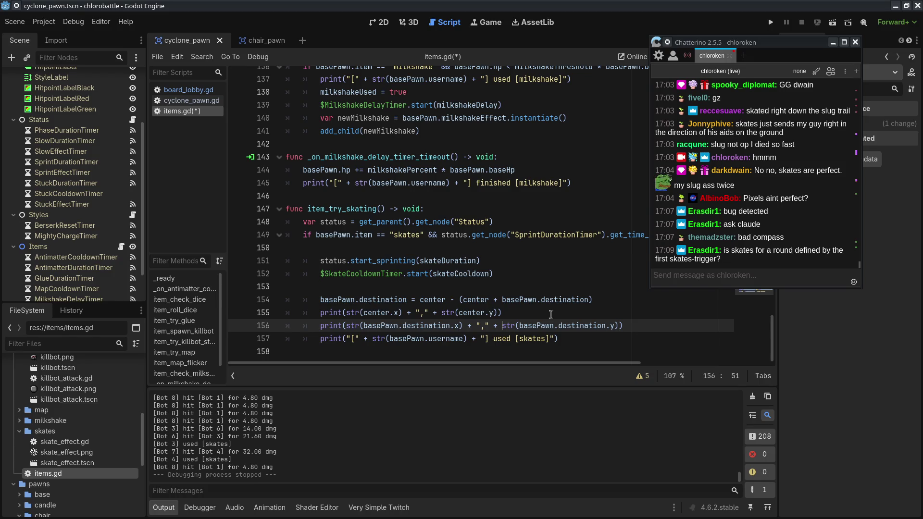
mouse_move(308, 196)
mouse_down()
mouse_move(308, 273)
mouse_move(337, 195)
mouse_up()
- Save items.gd and open pawns/base/base_pawn.gd from the FileSystem dock
key(ctrl+s)
scroll(112, 426, up, 5)
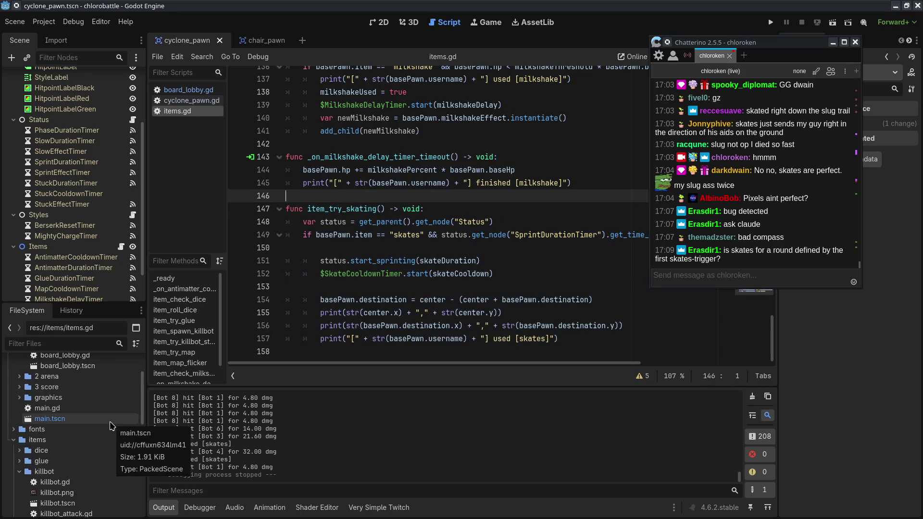
scroll(110, 426, down, 10)
click(106, 379)
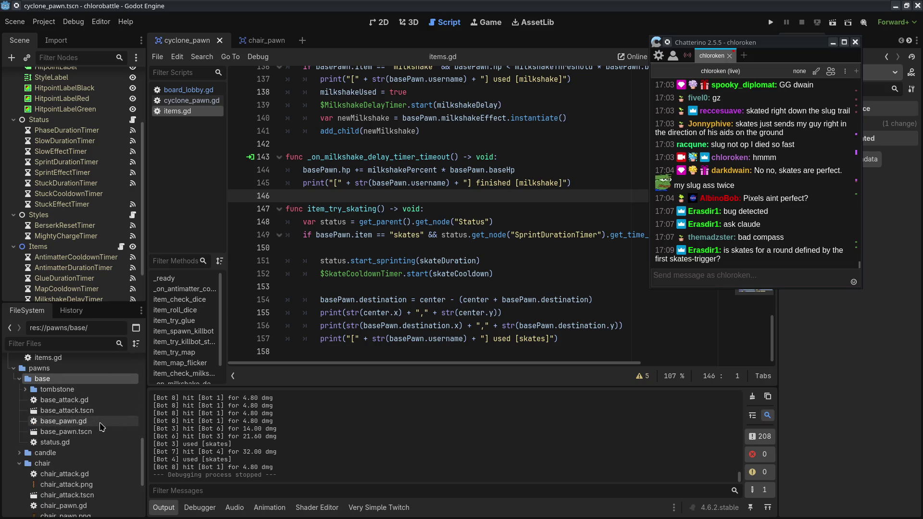
click(100, 421)
double_click(100, 421)
drag(753, 43, 805, 40)
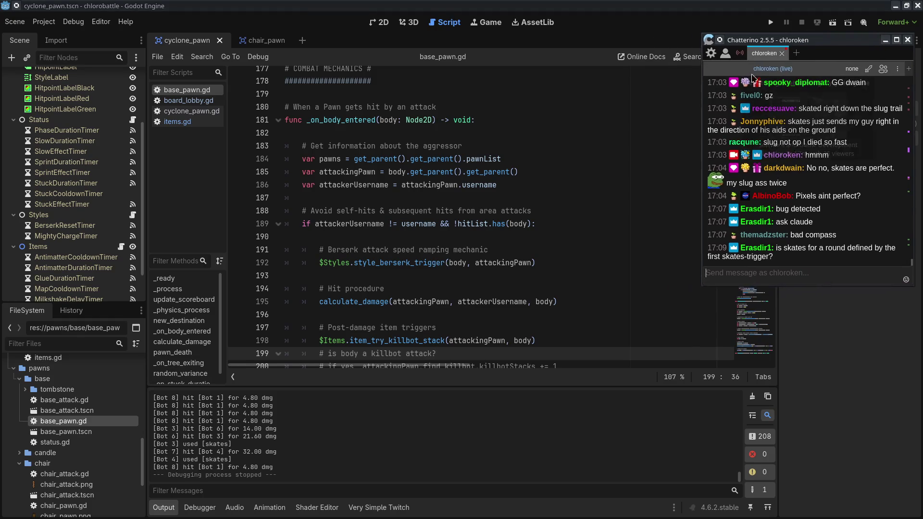
- Delete the two killbot comment lines from base_pawn.gd's post-damage triggers, then bring up a blank sketch canvas
click(741, 315)
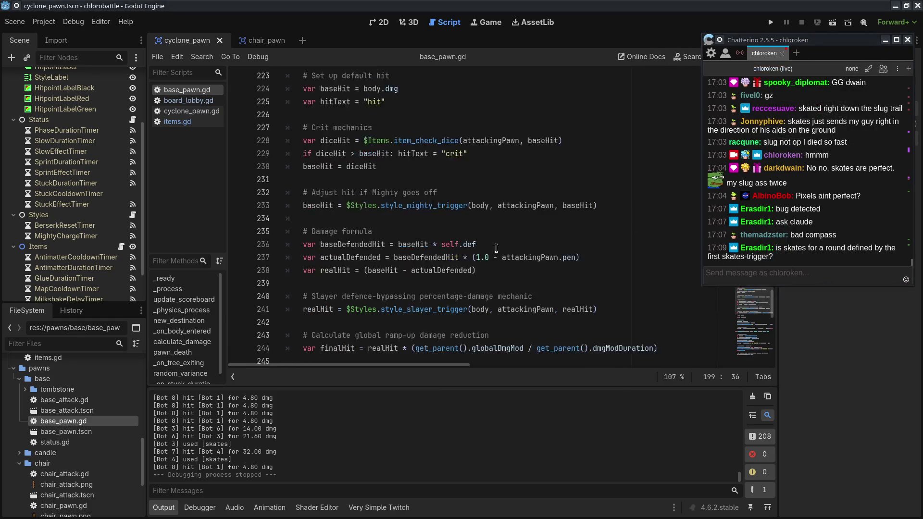
scroll(494, 249, down, 15)
scroll(498, 259, up, 15)
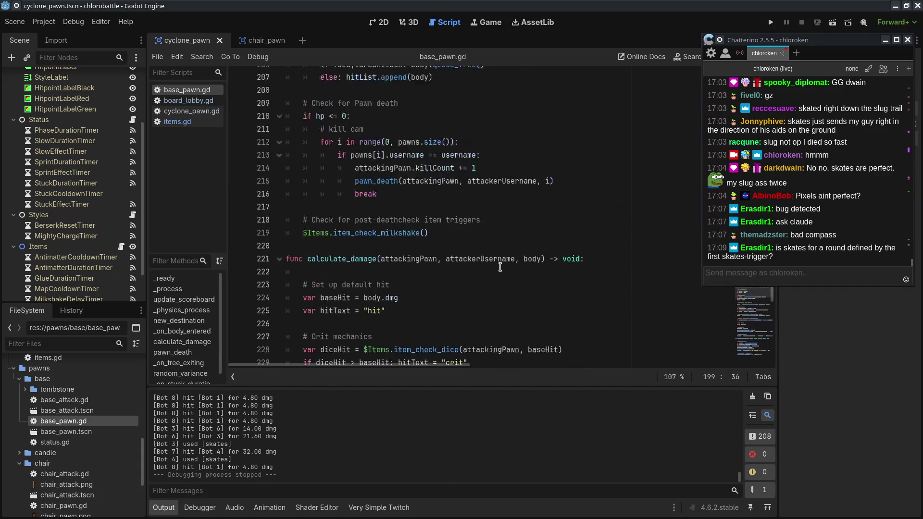
scroll(500, 267, up, 3)
drag(479, 237, 537, 330)
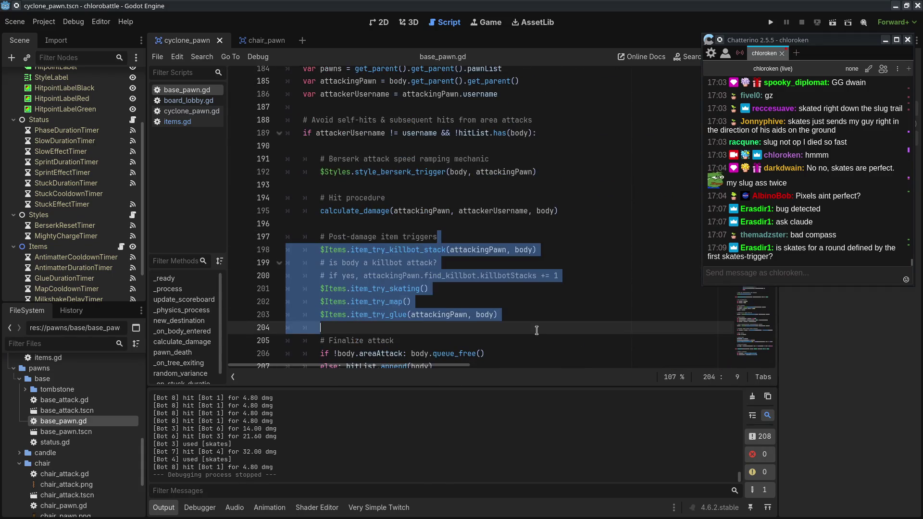
drag(580, 278, 598, 254)
key(BackSpace)
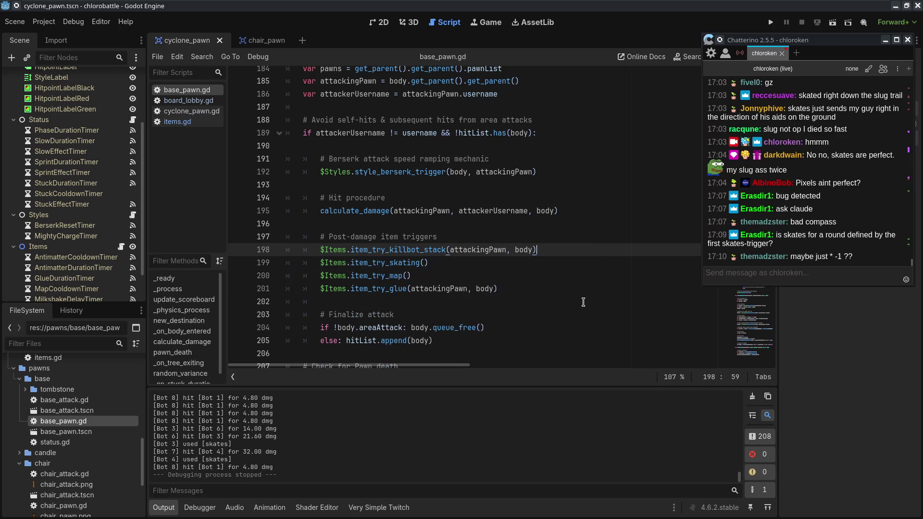
click(583, 313)
mouse_move(427, 262)
mouse_down()
mouse_move(288, 250)
mouse_move(308, 260)
mouse_move(286, 263)
mouse_up()
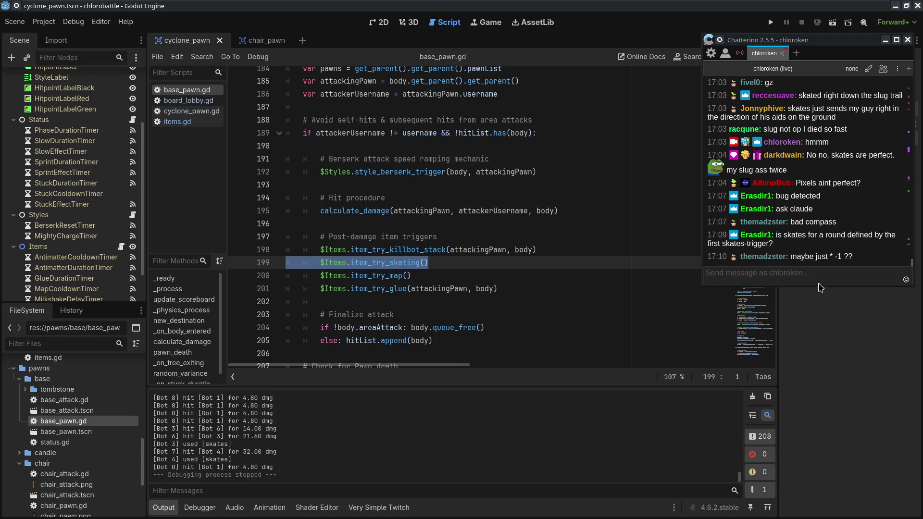
click(856, 269)
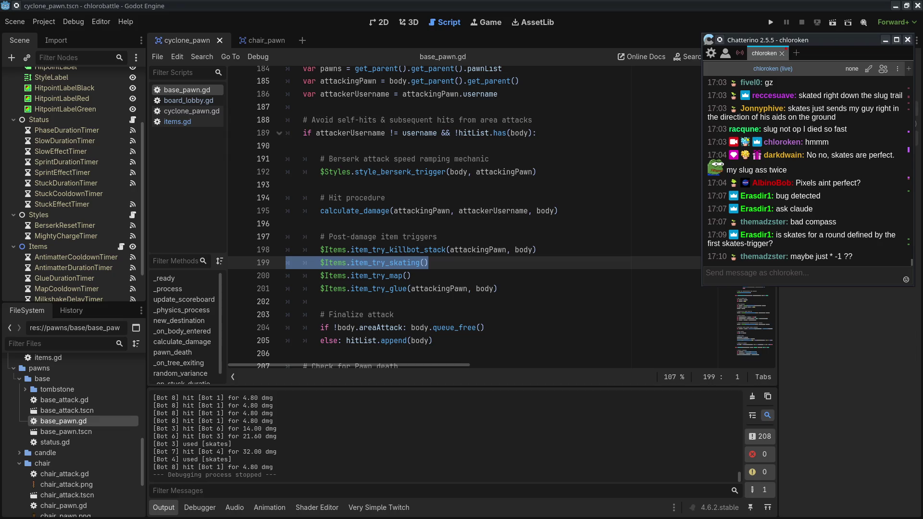
key(super+d)
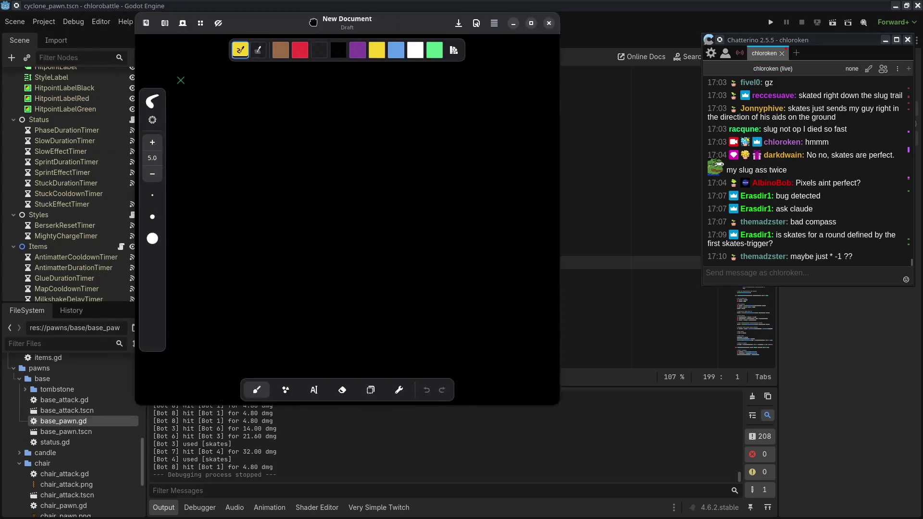
- Sketch a yellow box and circle the dot inside it, undoing one stray stroke
mouse_move(277, 171)
mouse_down()
mouse_move(276, 208)
mouse_move(429, 267)
mouse_move(339, 170)
mouse_move(259, 161)
mouse_move(291, 137)
mouse_up()
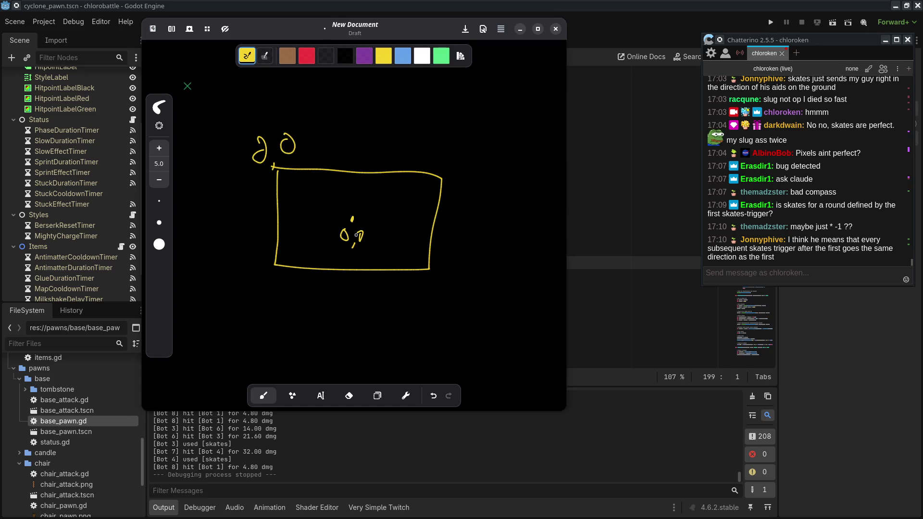
key(ctrl+z)
drag(356, 216, 314, 197)
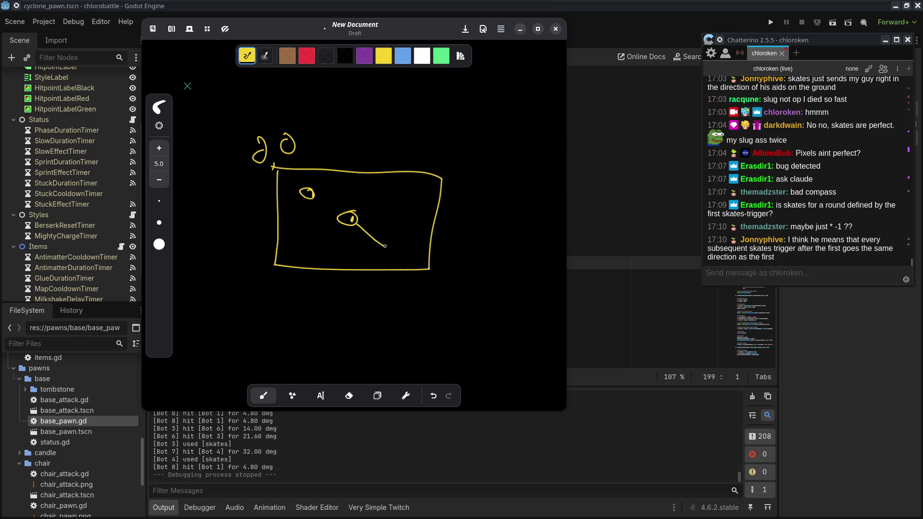
- Close the Rnote window without keeping the sketch and return to line 201 of base_pawn.gd
click(555, 28)
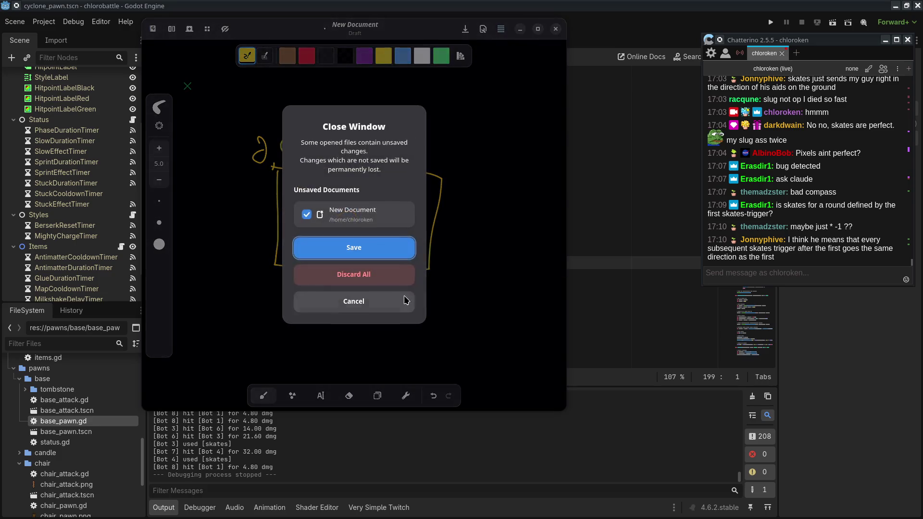
click(349, 270)
click(543, 319)
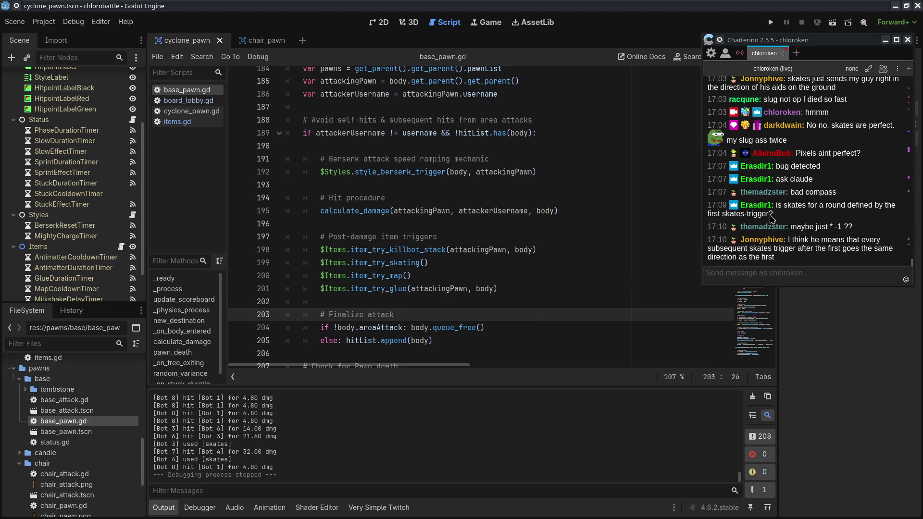
click(496, 288)
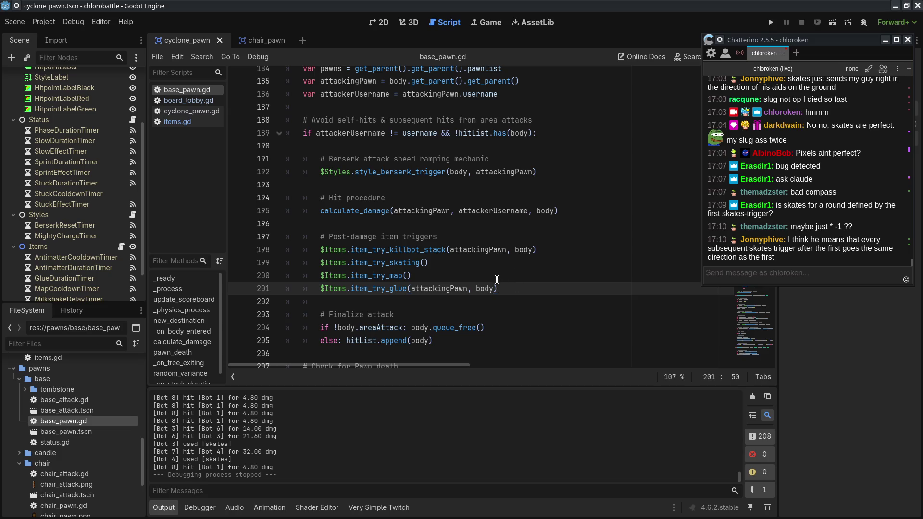
- Switch to items.gd and examine the SprintDurationTimer and SkateCooldownTimer checks in the skating condition
click(191, 111)
click(177, 121)
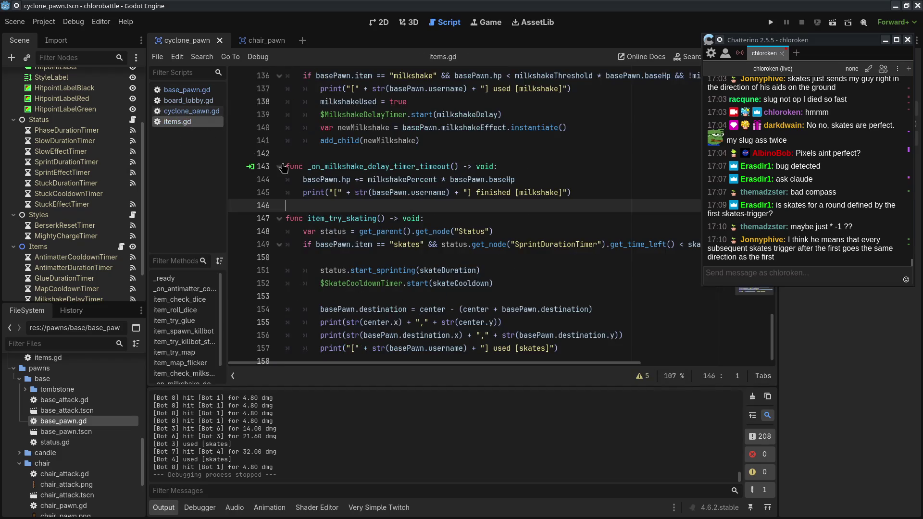
drag(510, 244, 627, 244)
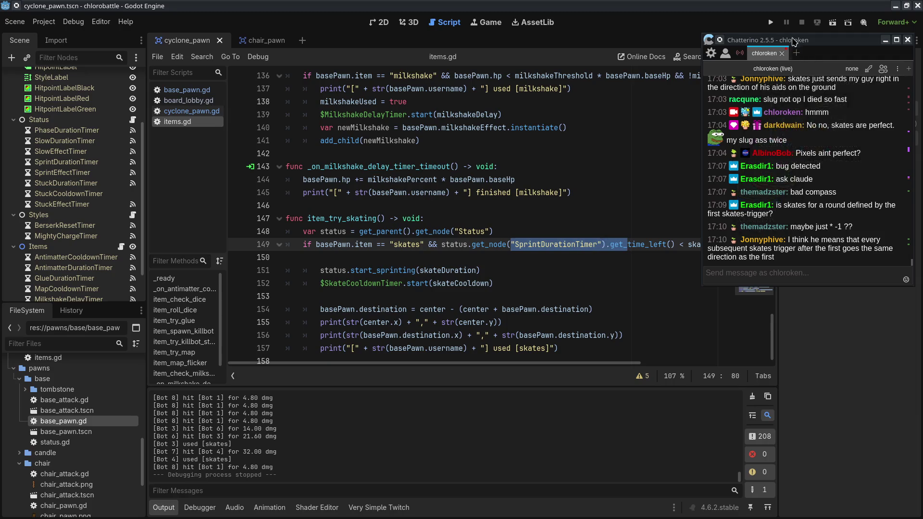
drag(702, 207, 784, 207)
drag(699, 245, 735, 245)
drag(591, 245, 730, 245)
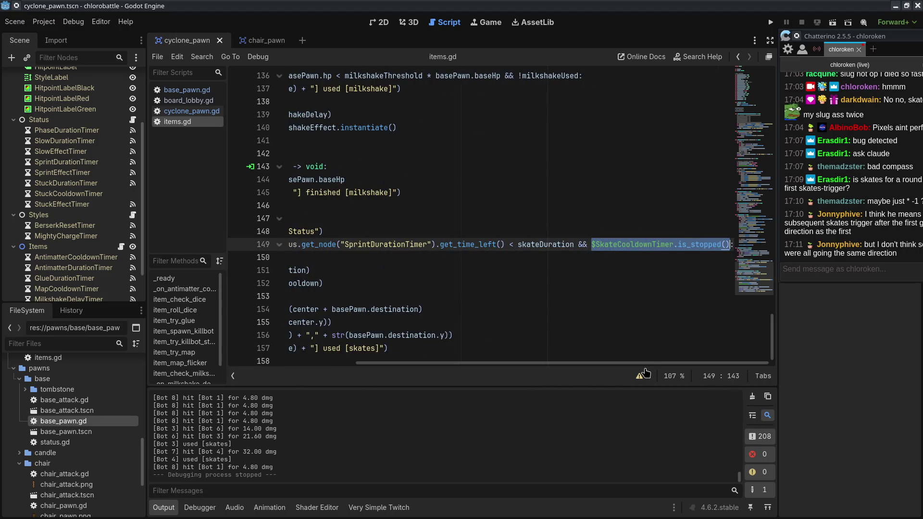
- Review lines 150-152, undock the chat window, and run the game for a test match
drag(645, 364, 518, 364)
scroll(423, 325, down, 1)
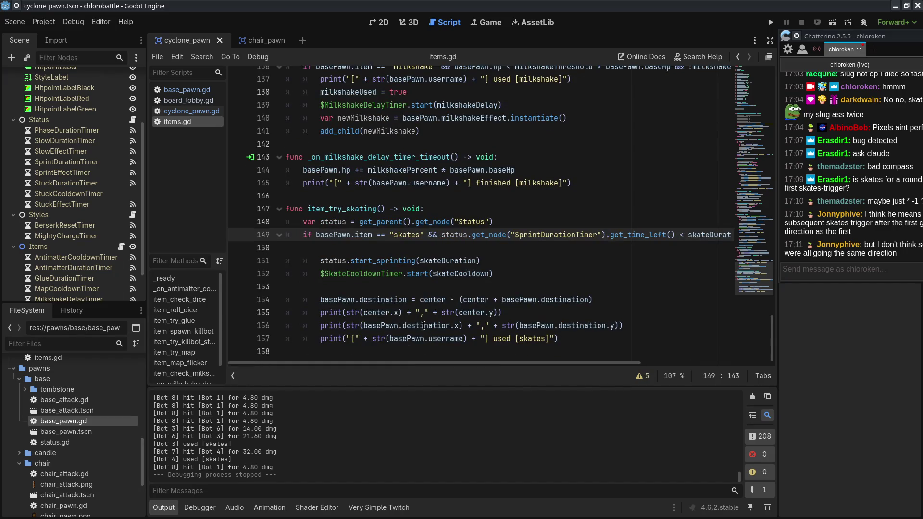
click(515, 272)
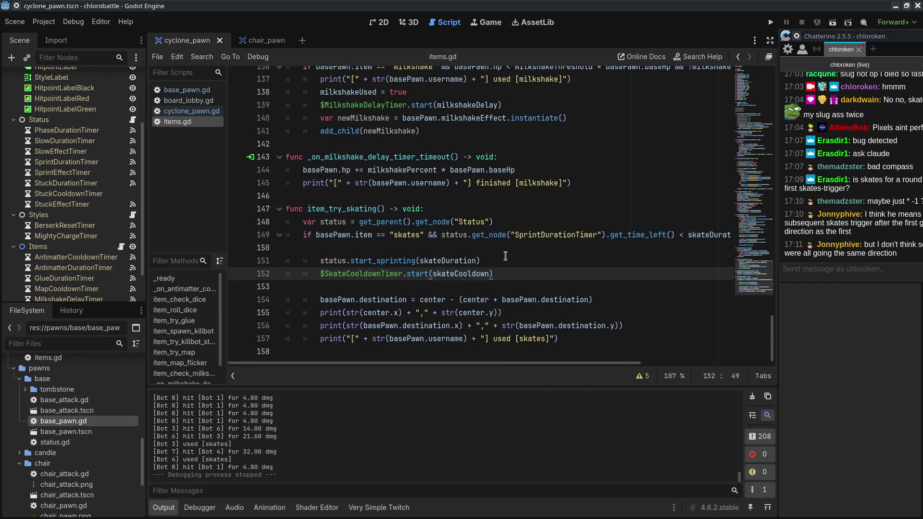
click(609, 250)
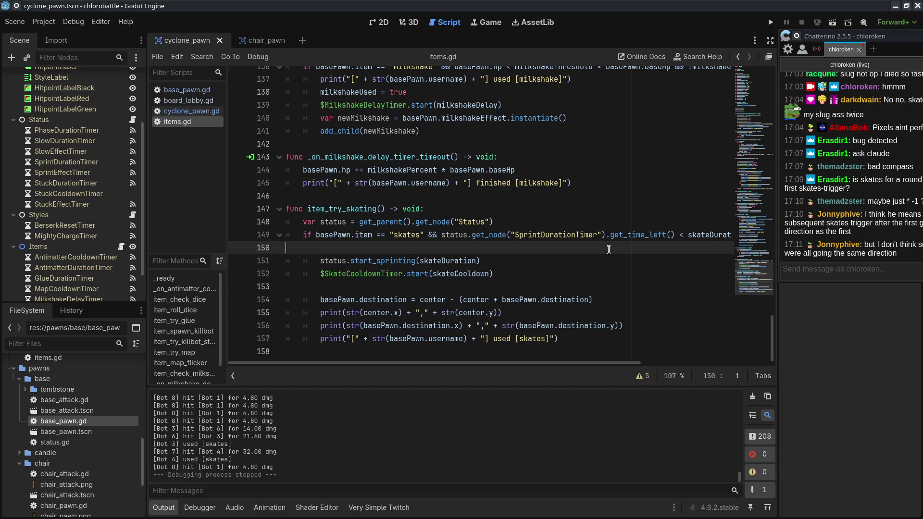
double_click(824, 38)
click(770, 22)
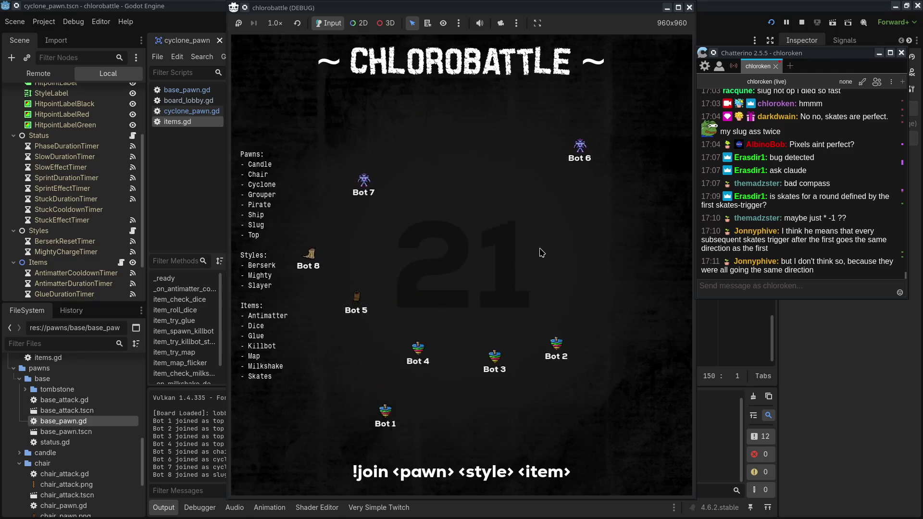
- Move the game window aside, bring the editor forward, and select a printed skate coordinate
mouse_move(502, 6)
mouse_down()
mouse_move(689, 6)
mouse_move(581, 6)
mouse_up()
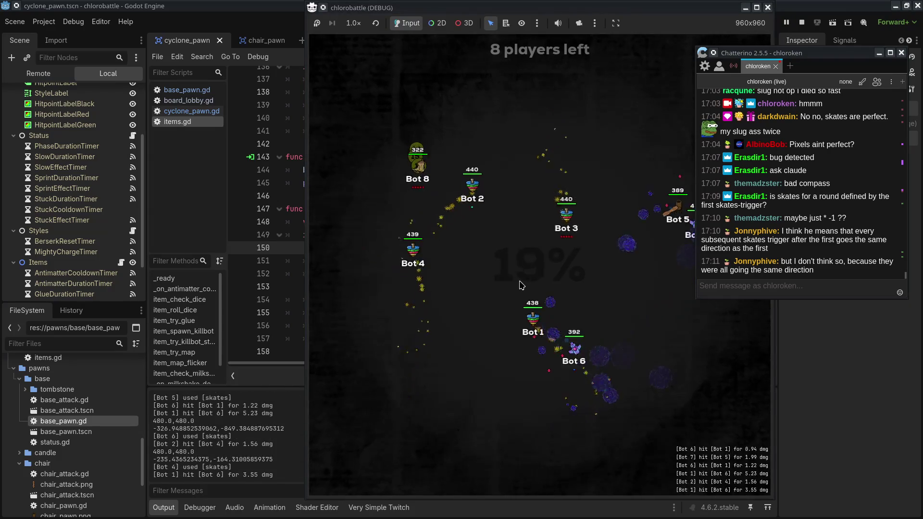
click(257, 435)
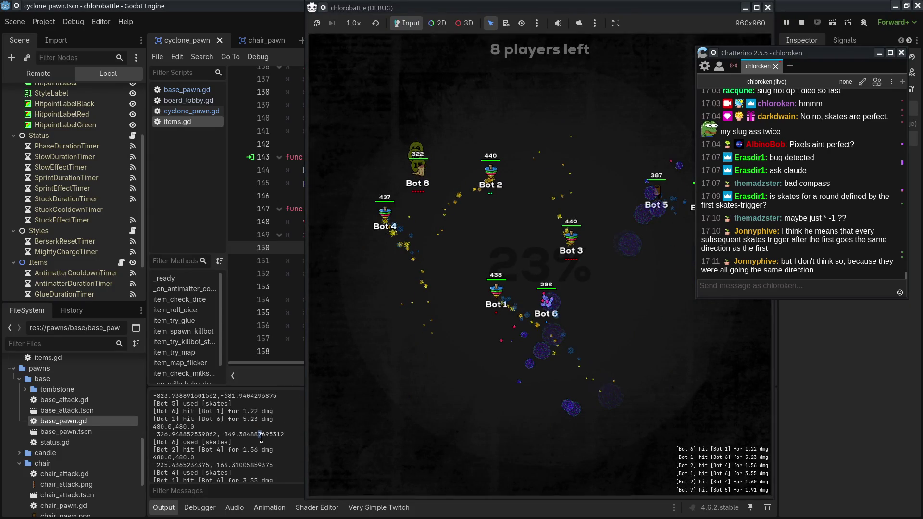
mouse_move(153, 434)
mouse_down()
mouse_move(228, 435)
mouse_move(217, 435)
mouse_up()
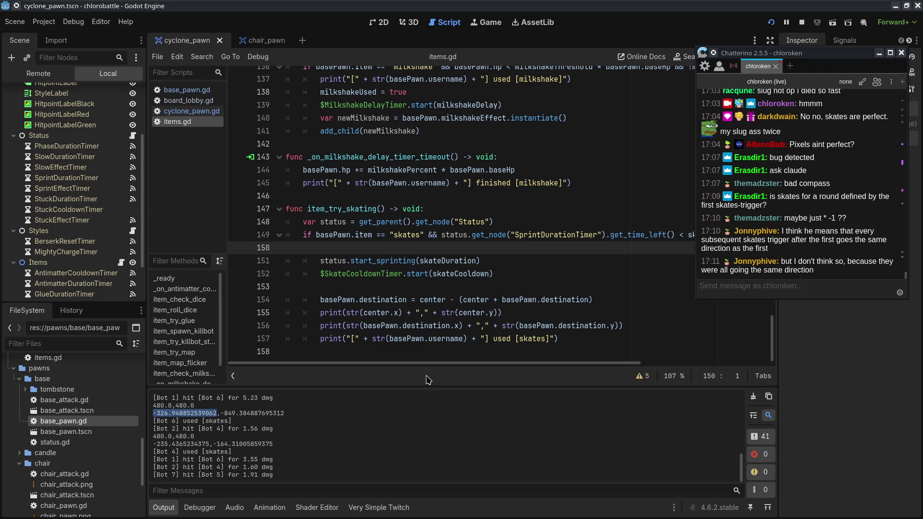
- Change the operator on line 154 to '+', relaunch the game to test it, then stop it
click(451, 300)
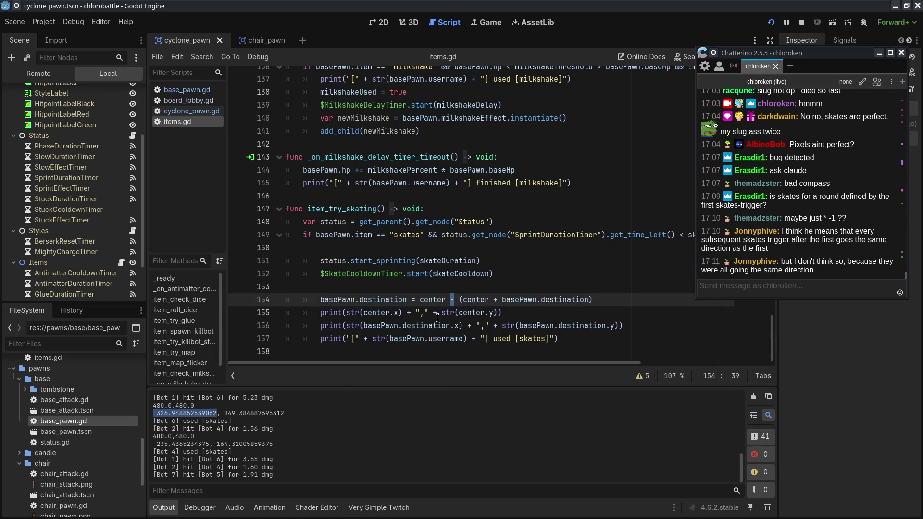
text(+)
click(497, 299)
click(770, 22)
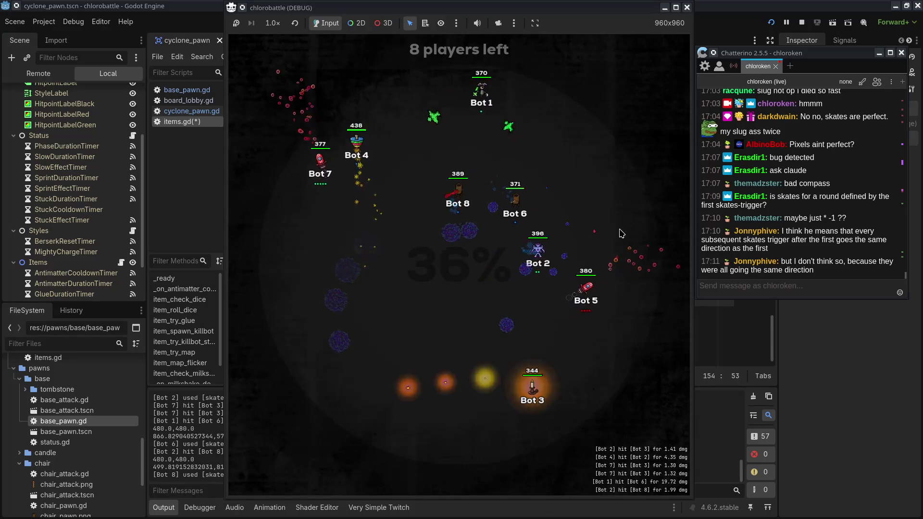
drag(587, 4, 537, 4)
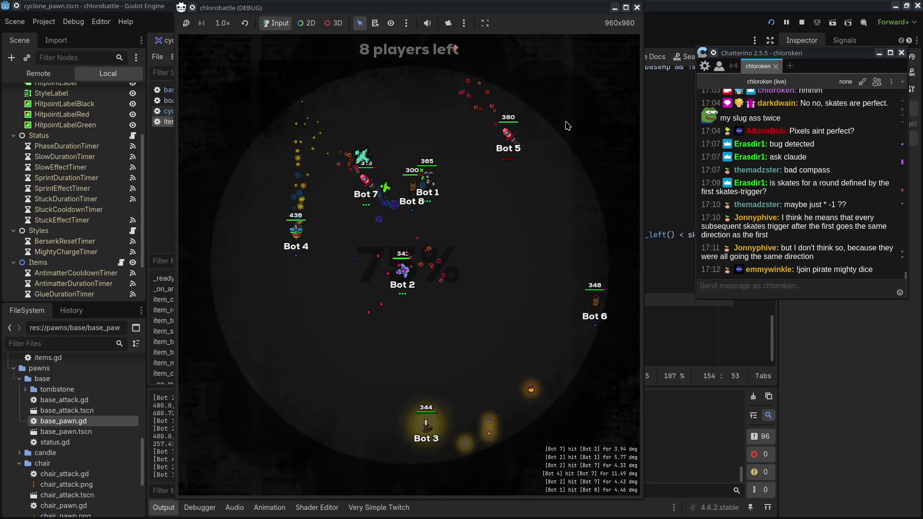
click(637, 7)
- Fix line 154 so the skate destination reads center + (center - basePawn.destination)
click(501, 299)
key(BackSpace)
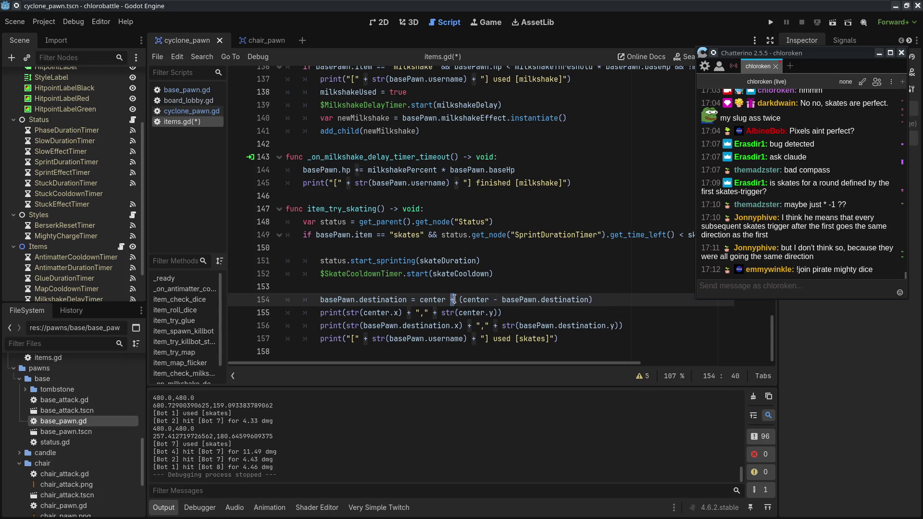
drag(463, 300, 591, 299)
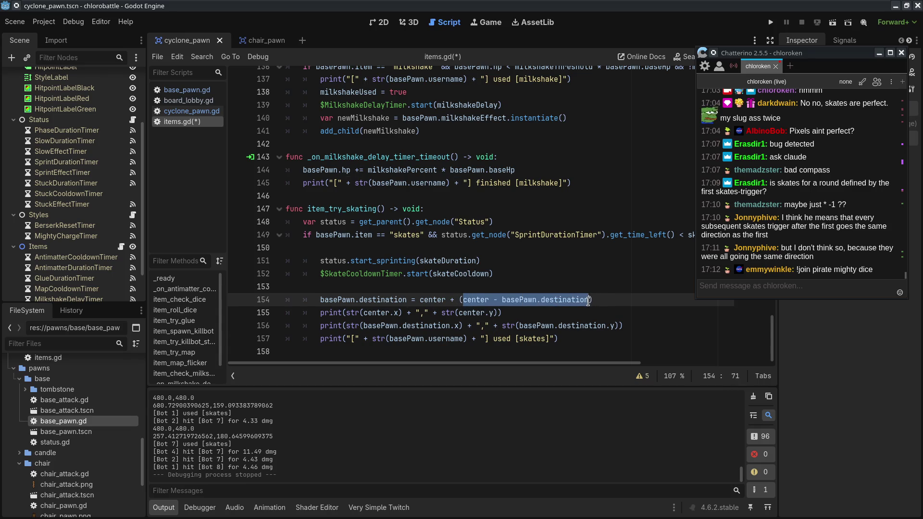
click(598, 314)
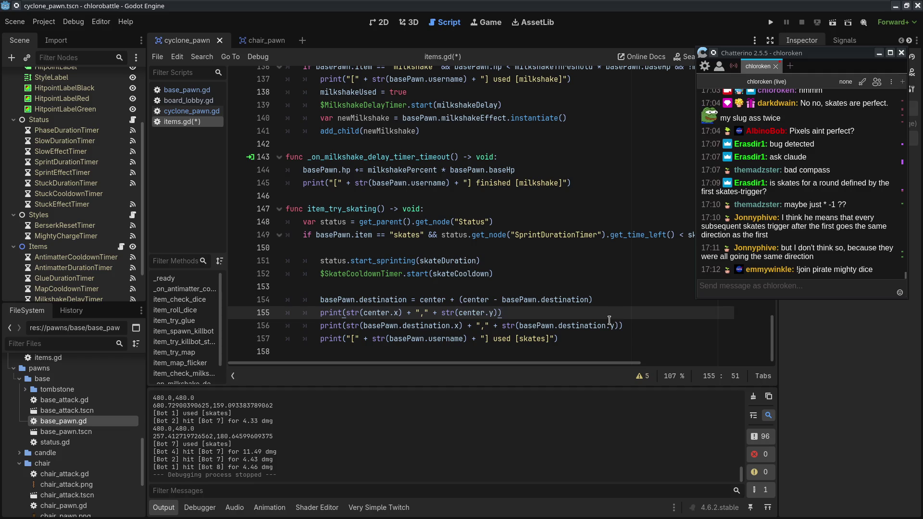
double_click(496, 299)
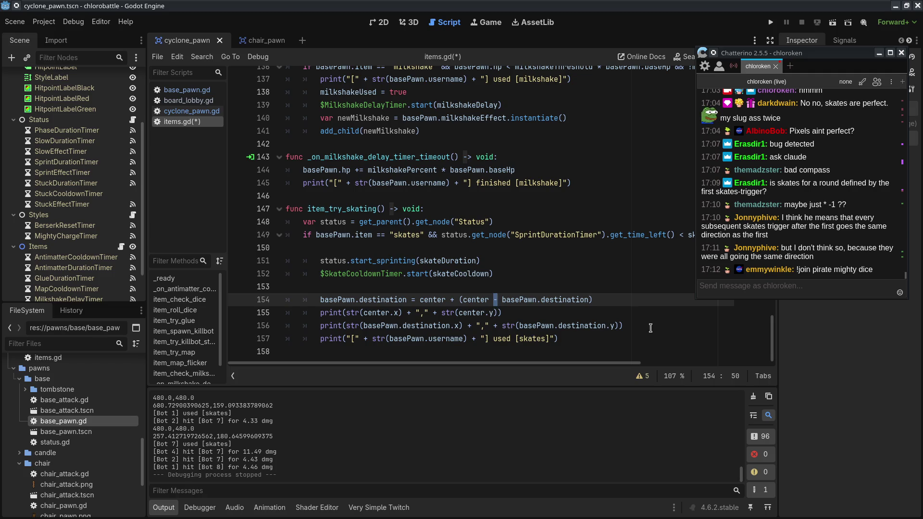
- Delete and then restore the two debug print lines, run and stop the game, and open board_lobby.gd
drag(650, 328, 652, 298)
key(BackSpace)
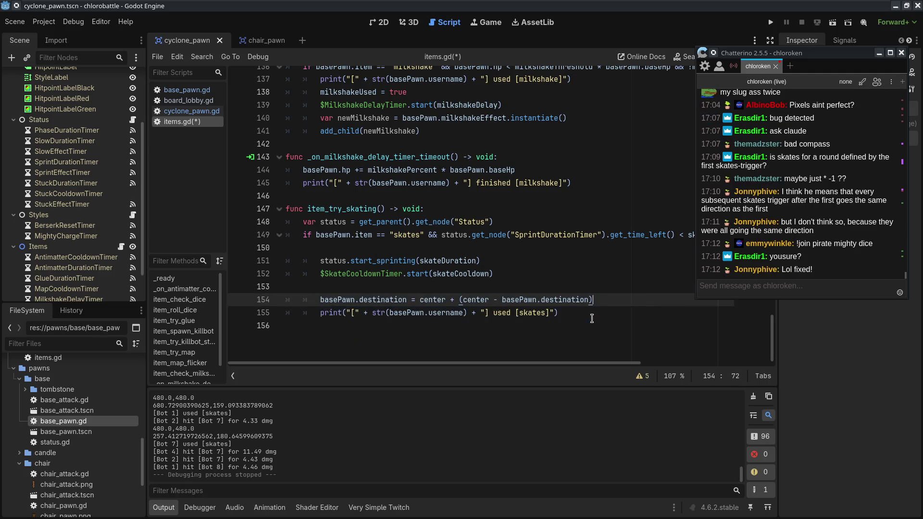
click(594, 334)
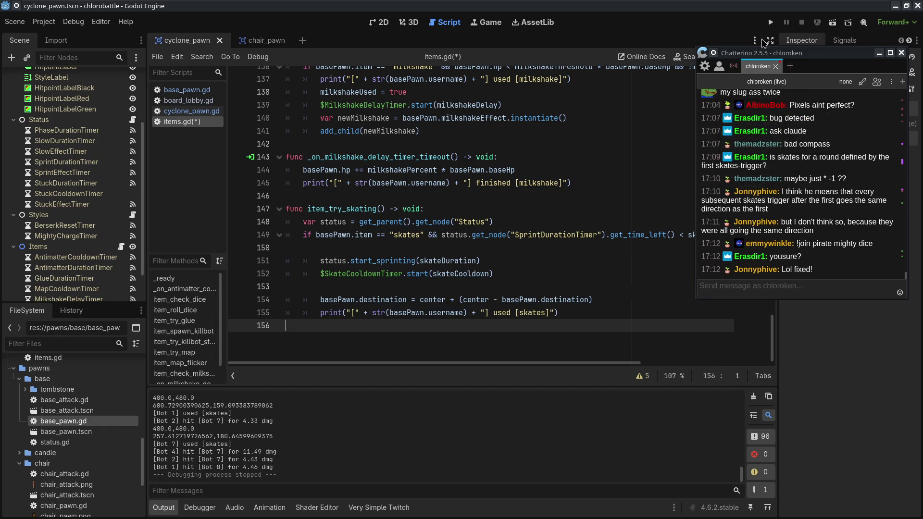
key(ctrl+z)
click(770, 22)
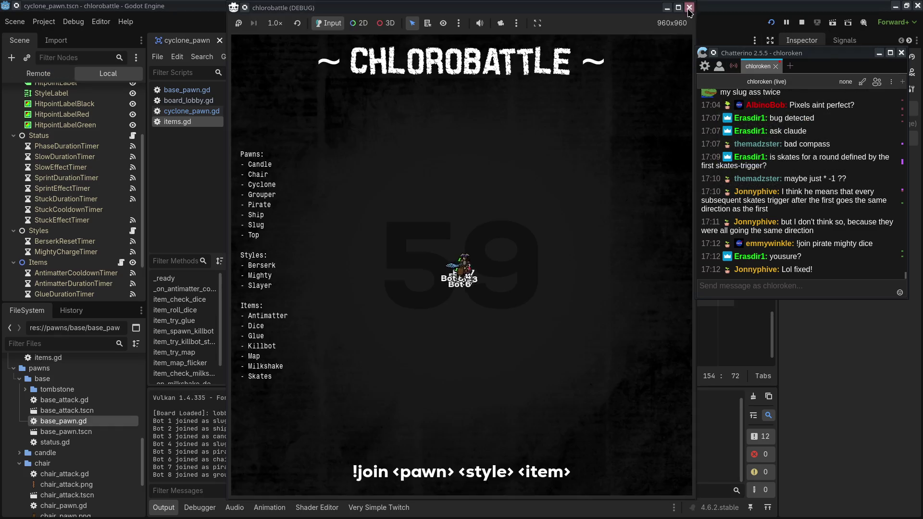
key(F8)
click(188, 100)
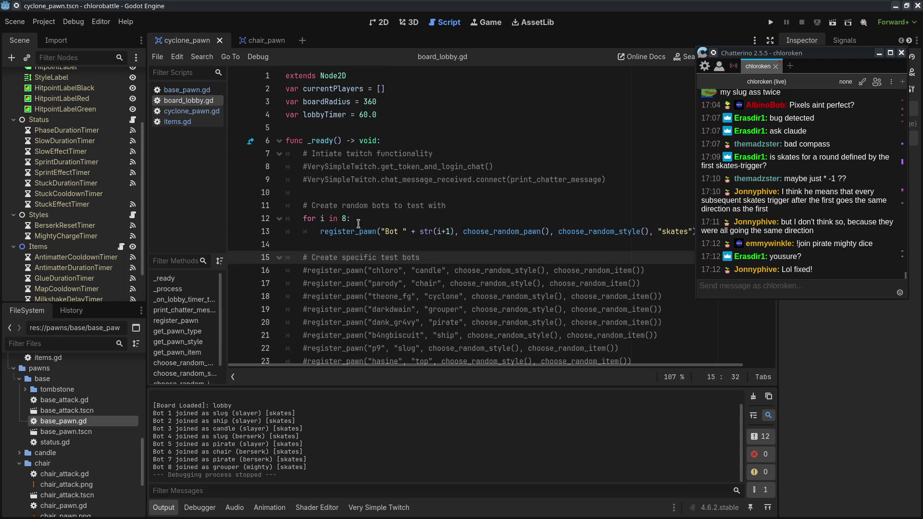
- Change line 12 of board_lobby.gd to 'for i in 2' and launch a two-bot match
click(358, 221)
click(770, 22)
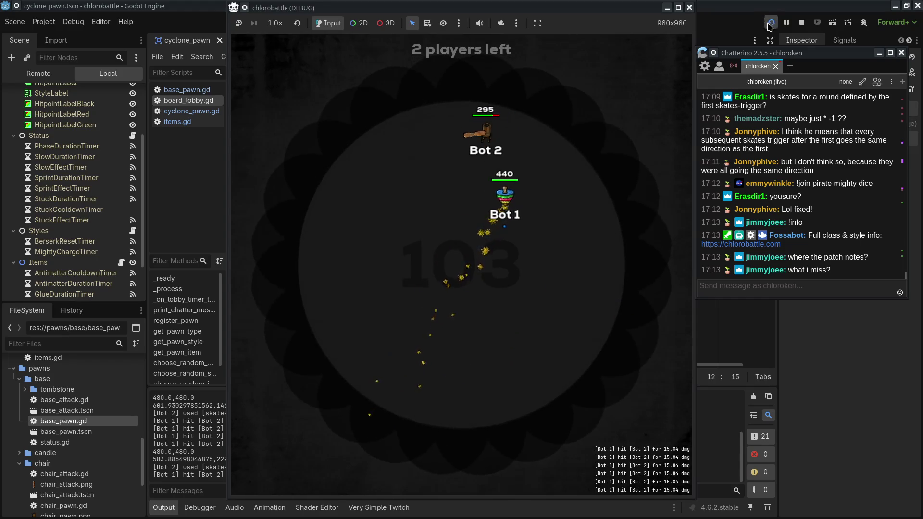
- Restart the game, watch the two bots fight, then return to board_lobby.gd in the editor
key(F5)
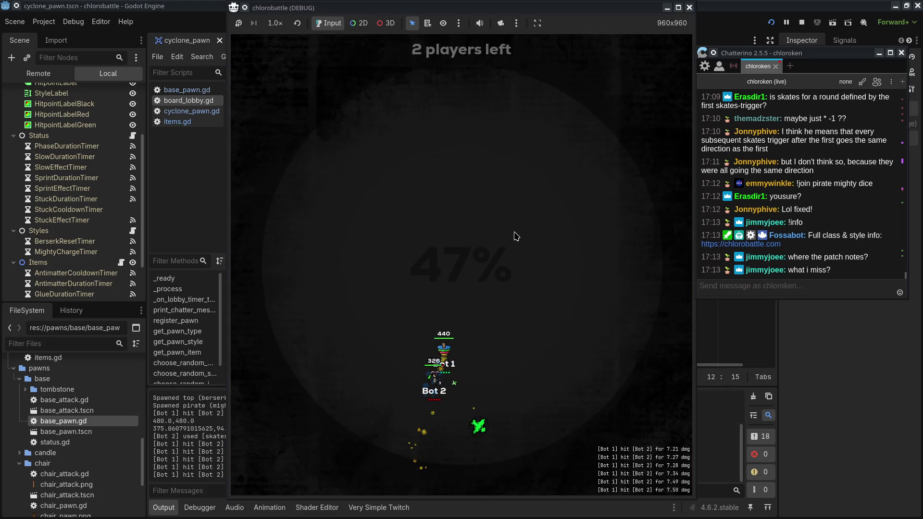
mouse_move(465, 10)
mouse_down()
mouse_move(677, 11)
mouse_move(469, 11)
mouse_up()
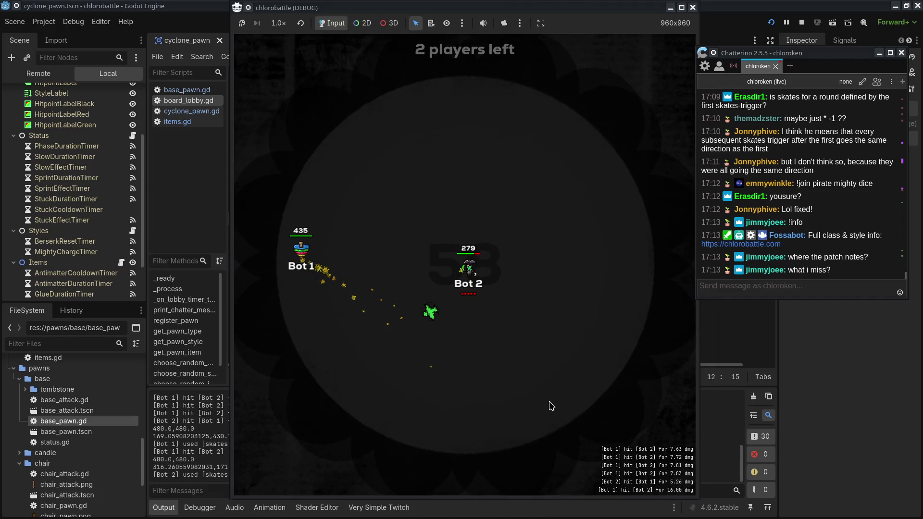
click(222, 484)
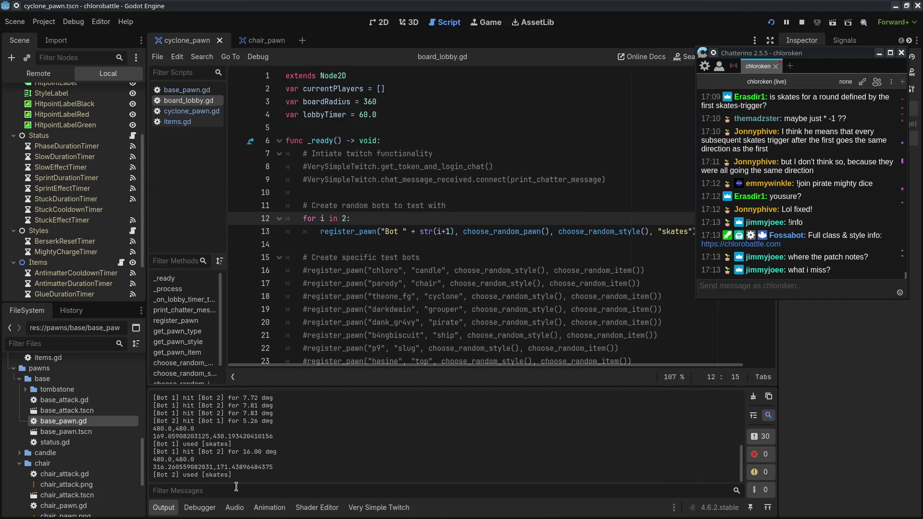
- Stop the game and replace the fixed skates item on line 13 with a choose_random_i… call
key(alt+Tab)
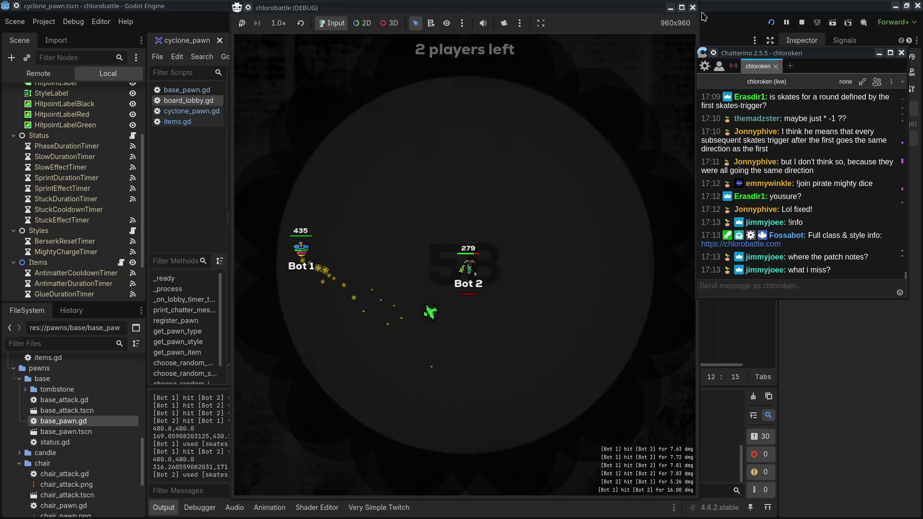
key(F8)
double_click(667, 231)
key(BackSpace)
text(choose_r)
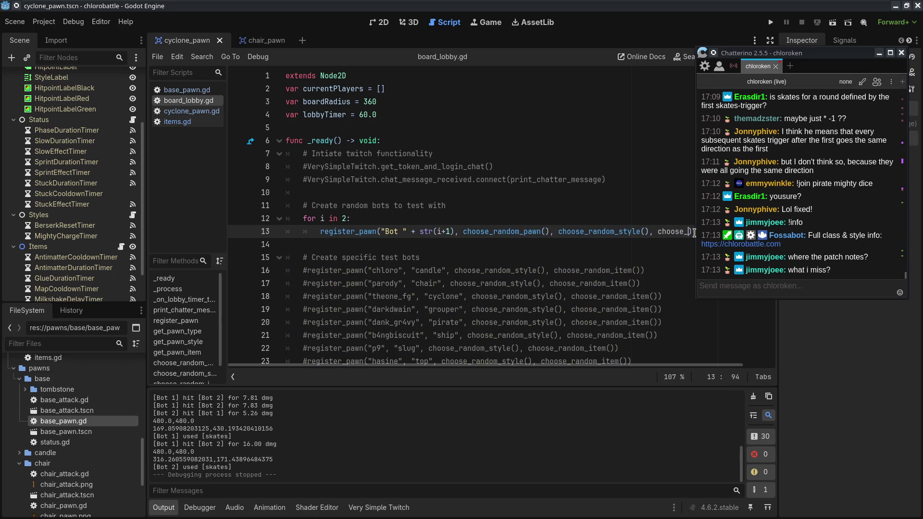
text(andom_i)
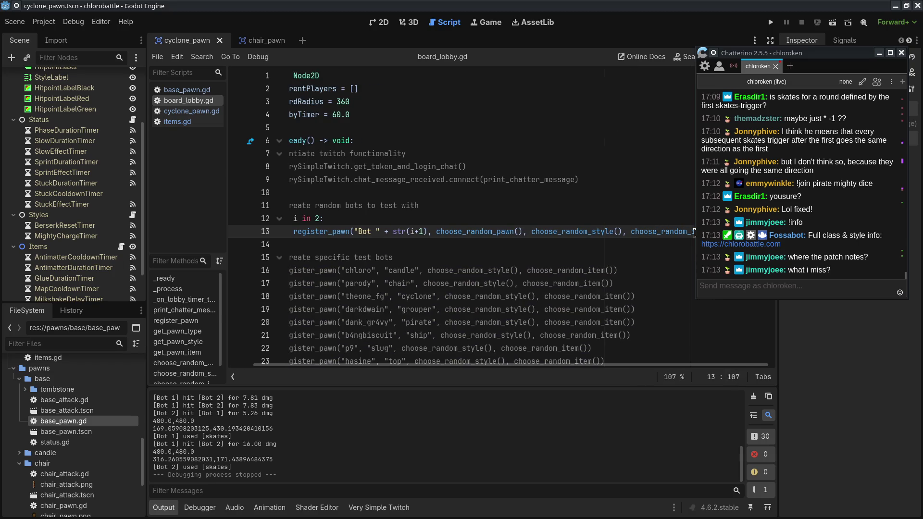
- In items.gd, delete the two debug print lines and duplicate the skates destination line
key(alt+Left)
key(alt+Left)
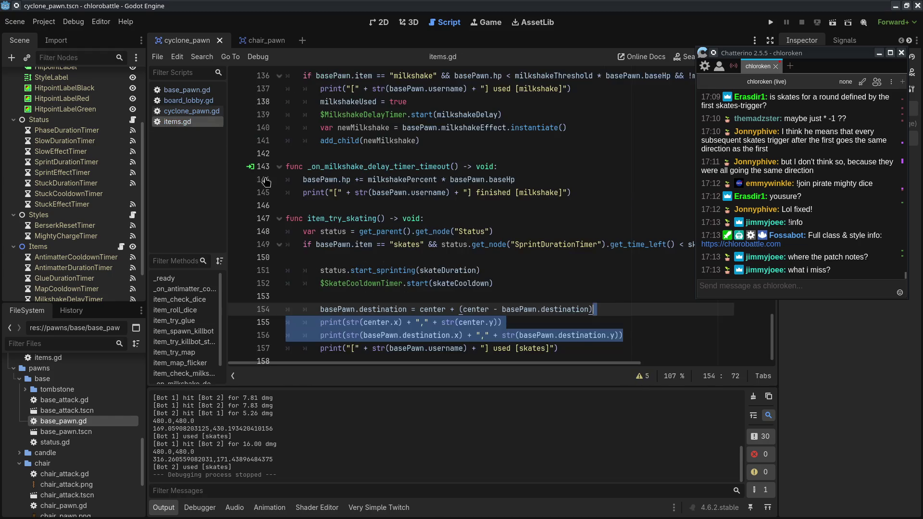
drag(640, 327, 630, 301)
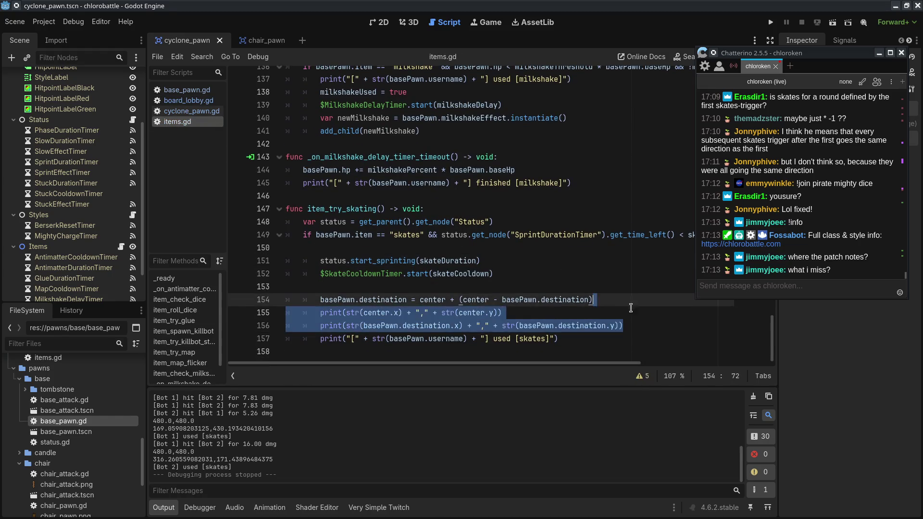
key(BackSpace)
key(ctrl+shift+d)
key(Down)
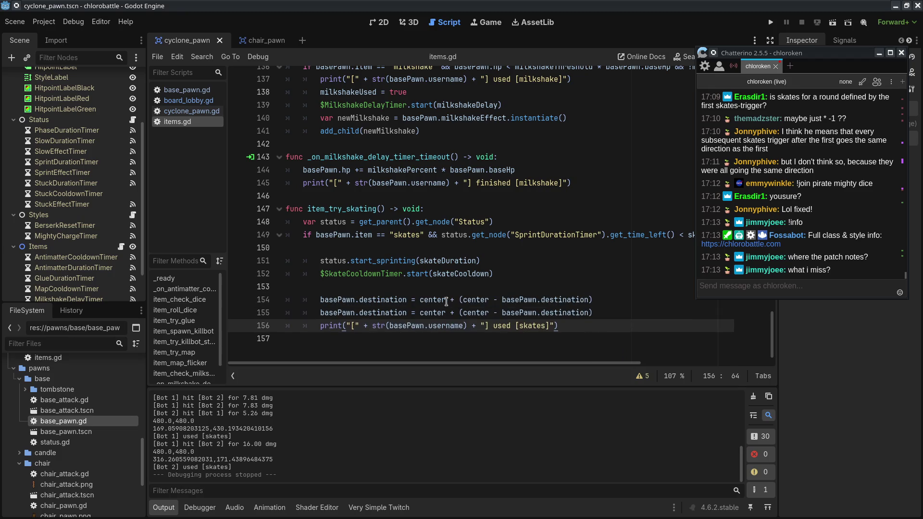
- Comment out line 154 and flip the copy's operators on line 155 to '-' and '+'
click(320, 299)
text(#)
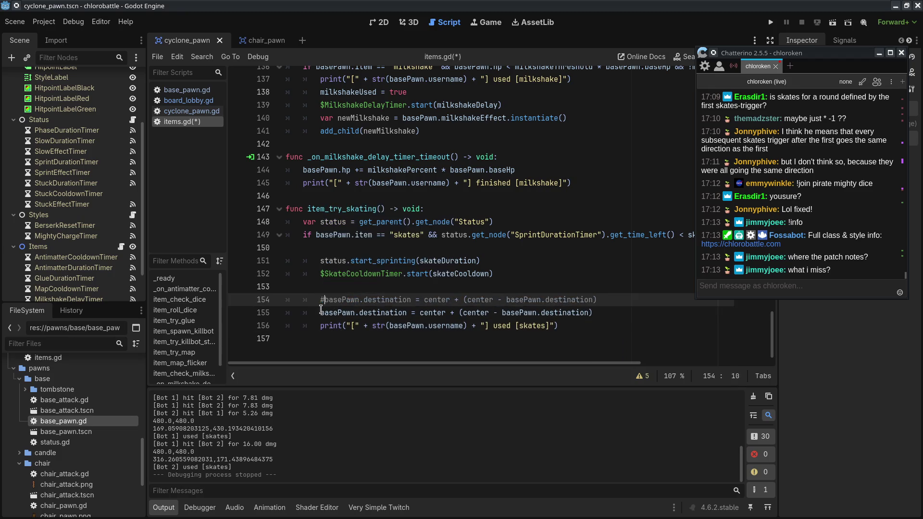
click(320, 311)
click(453, 312)
text(-)
double_click(495, 312)
text(+)
key(End)
click(589, 326)
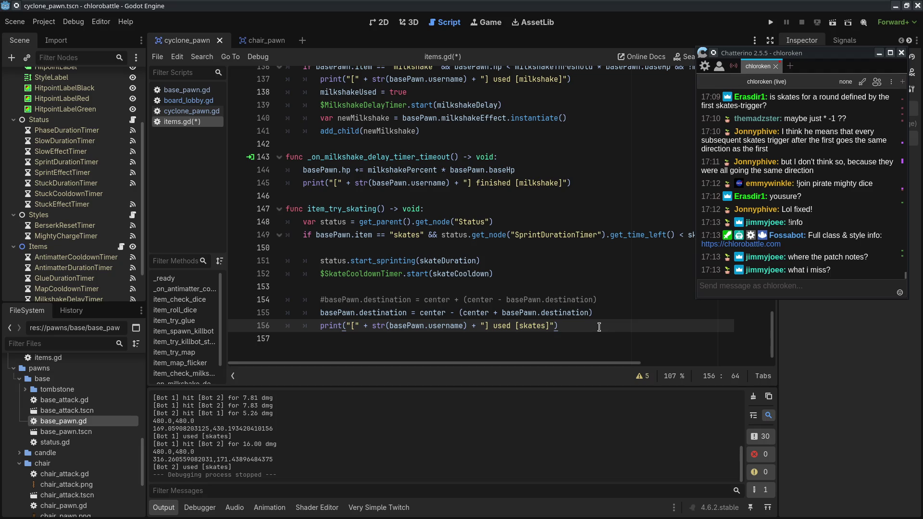
click(579, 338)
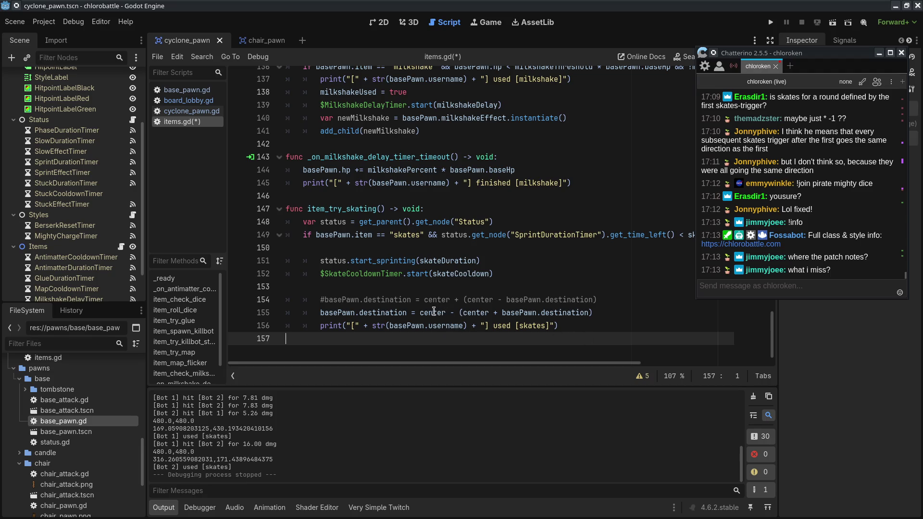
- Compare the plus and minus signs between the old and new destination formulas
click(424, 312)
click(431, 299)
drag(465, 300, 594, 300)
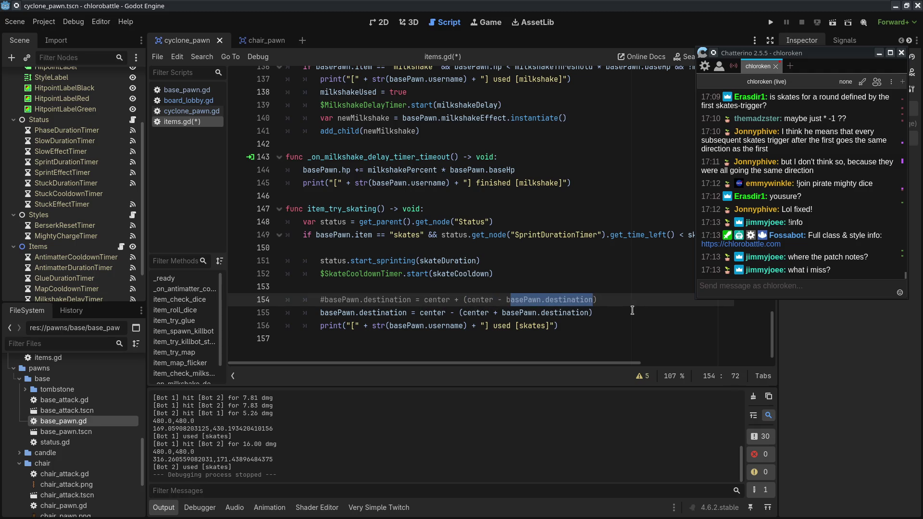
drag(506, 299, 593, 299)
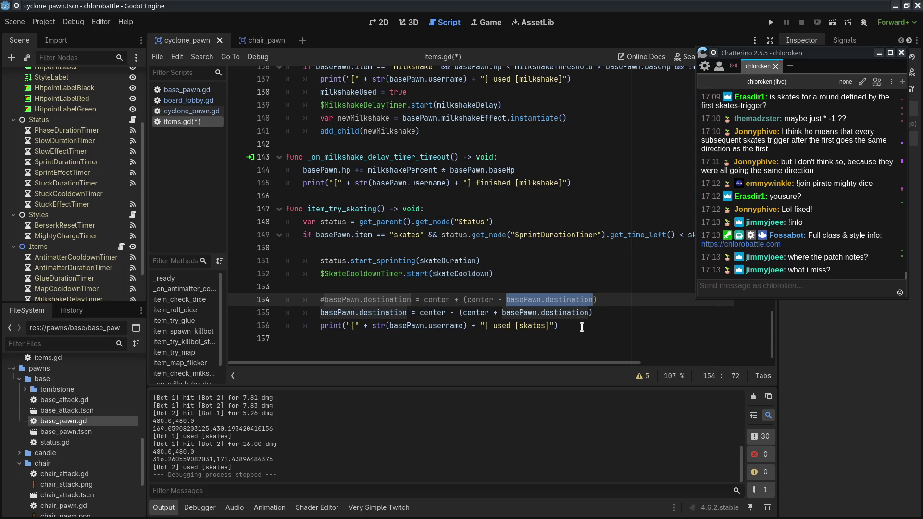
double_click(456, 299)
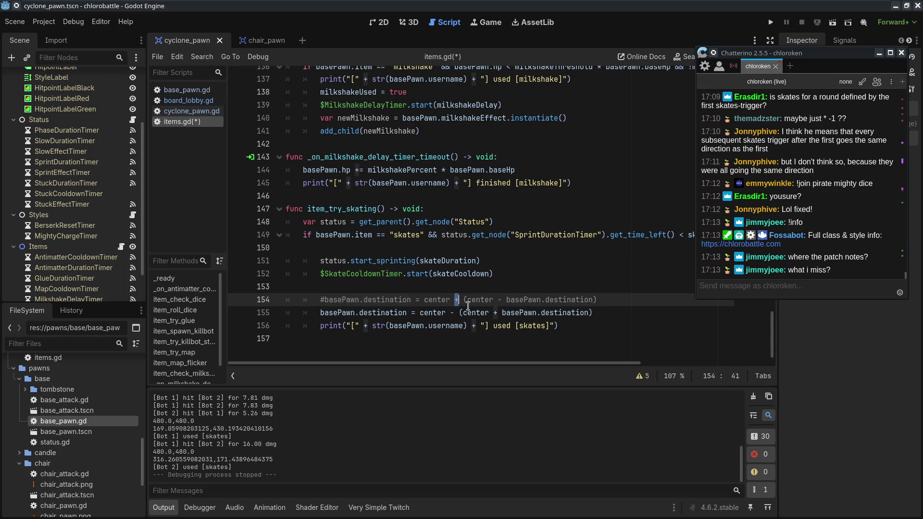
double_click(452, 312)
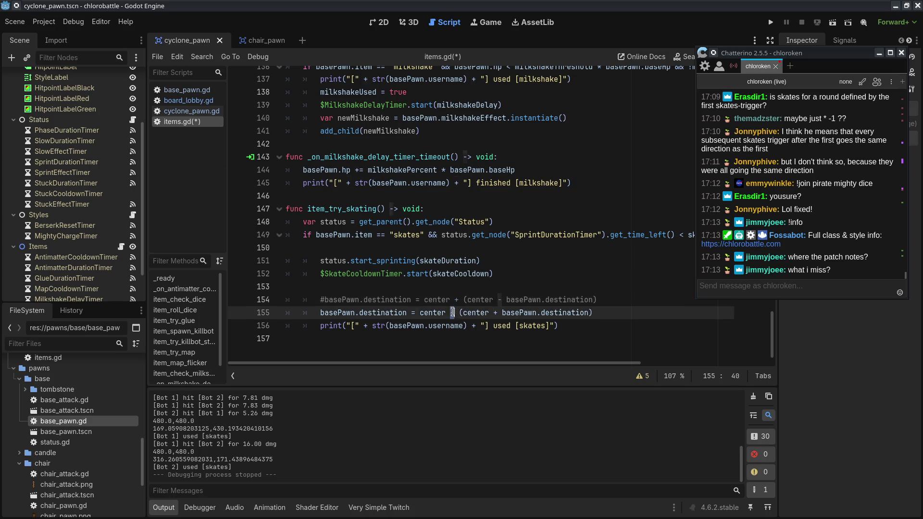
double_click(496, 312)
double_click(496, 313)
- Delete the commented-out old destination line and save items.gd
click(606, 304)
key(shift+Up)
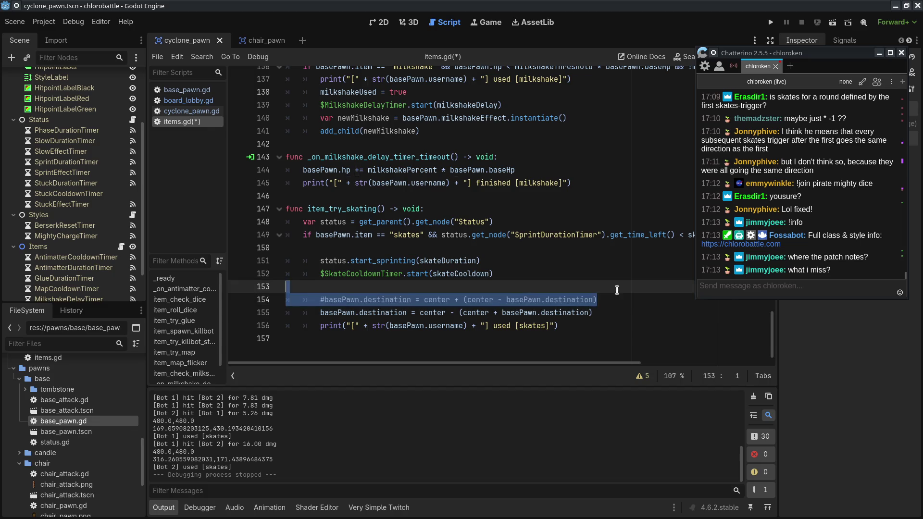
key(BackSpace)
key(ctrl+s)
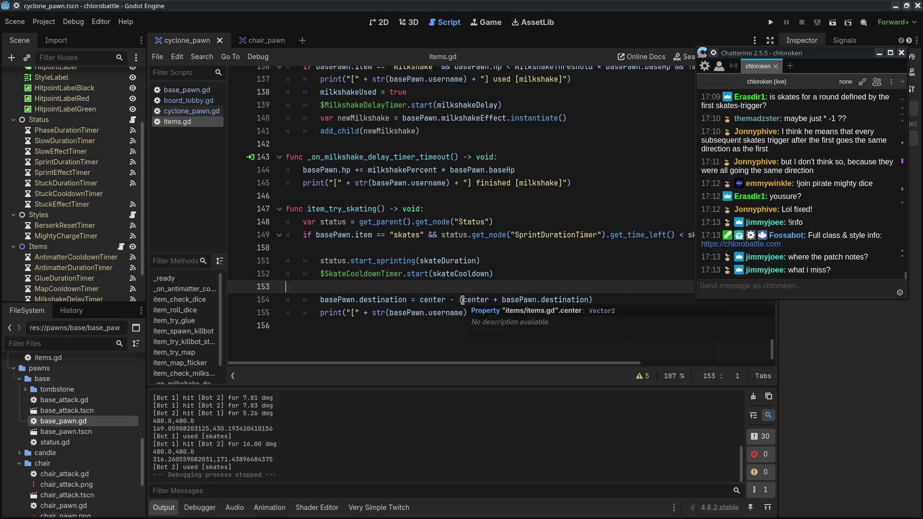
- Inspect the line 154 formula, selecting the parenthesised part and the word center
click(461, 299)
drag(459, 300, 591, 300)
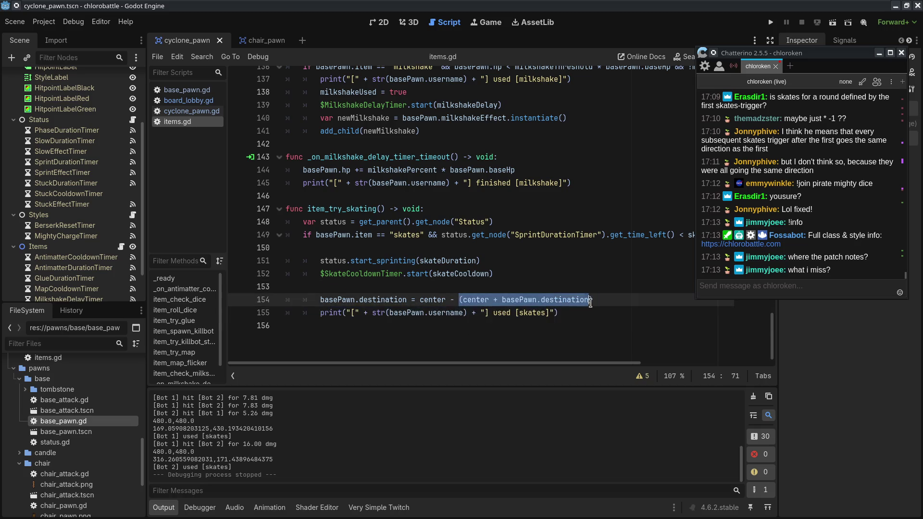
click(483, 325)
drag(462, 300, 588, 299)
click(564, 341)
drag(462, 299, 488, 295)
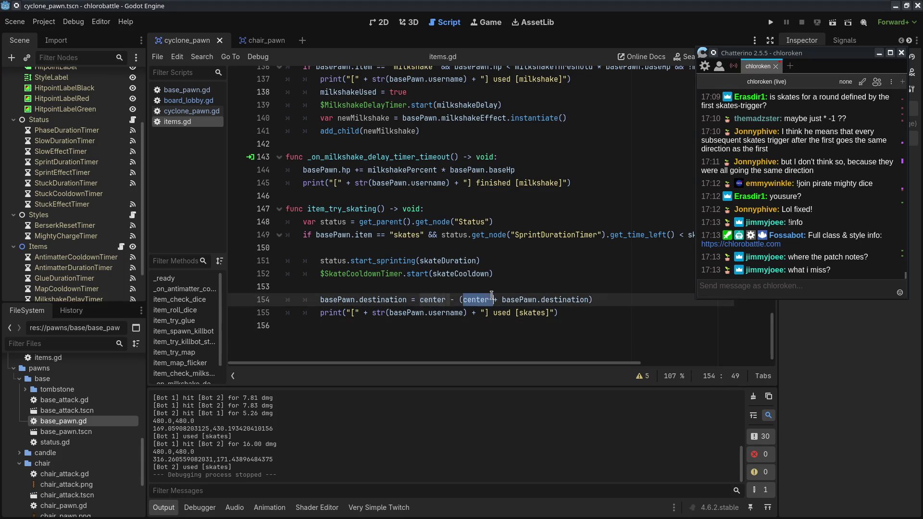
click(512, 351)
double_click(463, 299)
click(510, 335)
- Examine basePawn.destination within the formula, then switch to base_pawn.gd
double_click(502, 299)
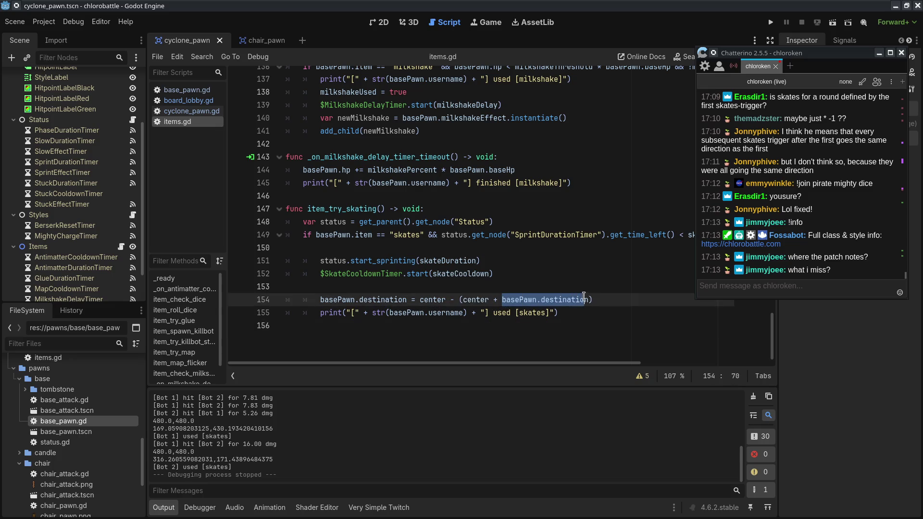
click(546, 339)
drag(503, 300, 592, 299)
click(564, 342)
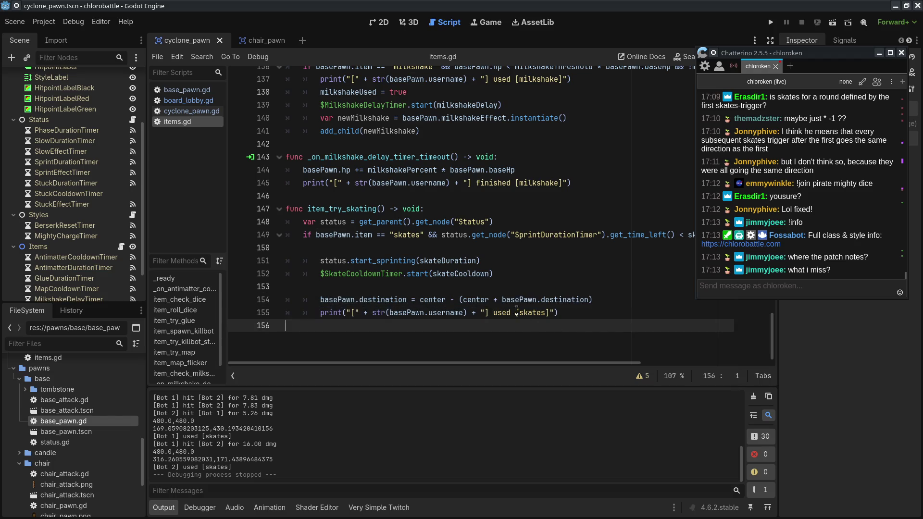
drag(462, 299, 588, 294)
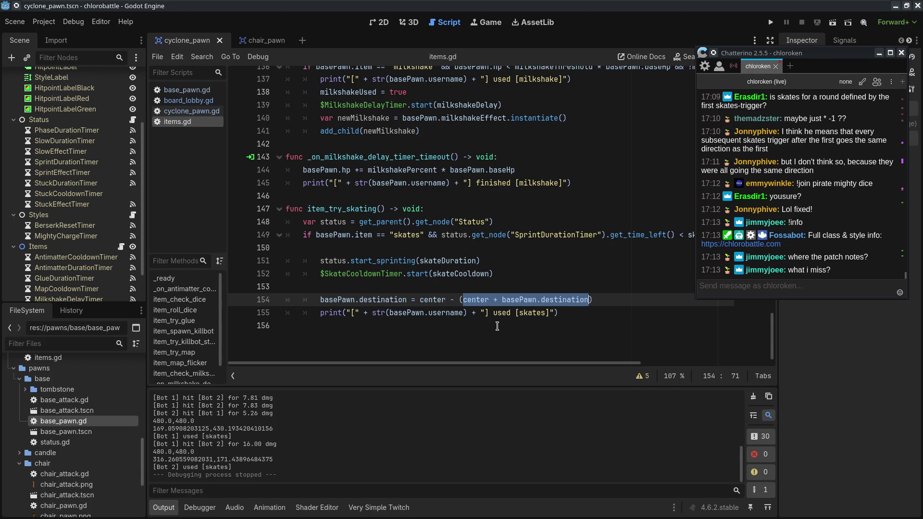
click(497, 326)
click(427, 304)
click(572, 333)
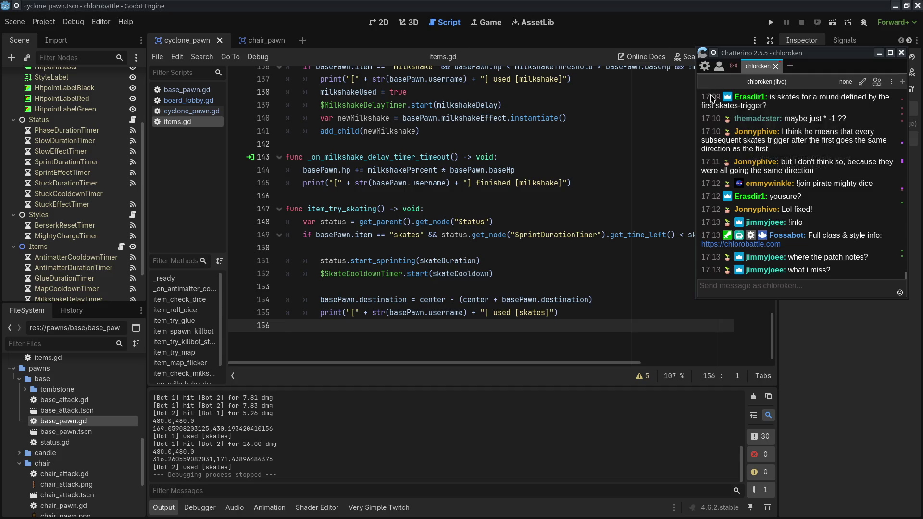
click(194, 91)
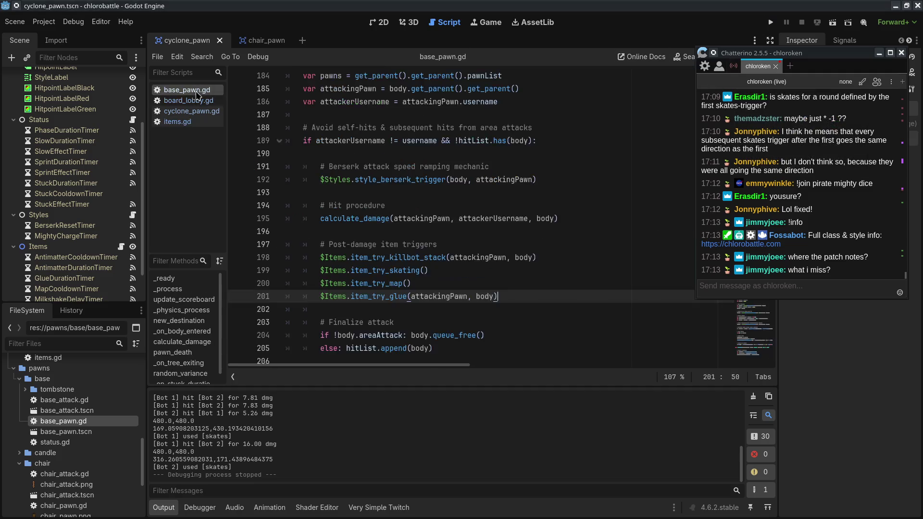
- In board_lobby.gd, comment out the 'for i in 2' bot loop, uncomment the VerySimpleTwitch lines, and run
click(194, 101)
click(303, 218)
text(#for i in 2:)
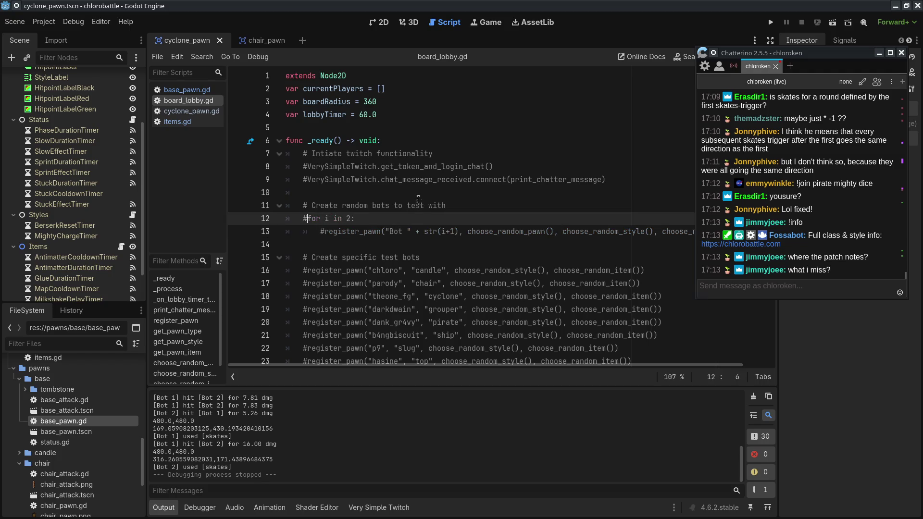
click(303, 179)
key(Delete)
click(304, 166)
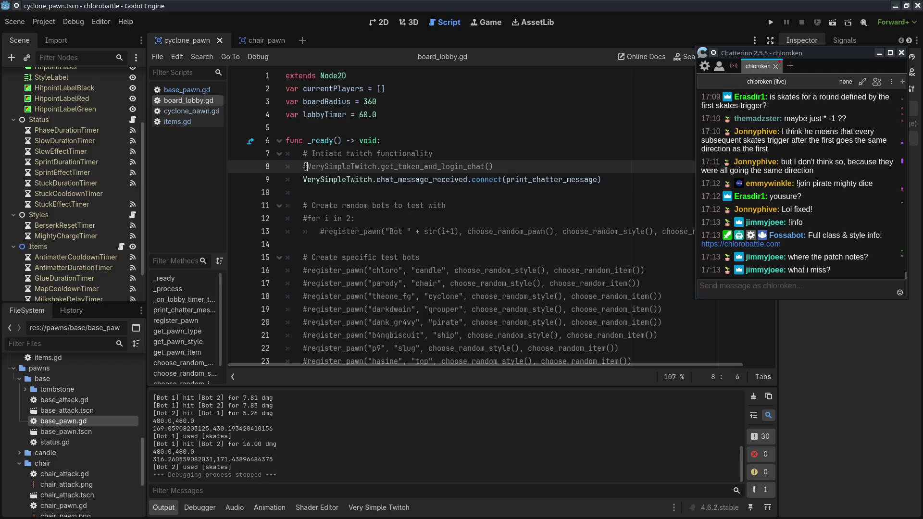
scroll(839, 221, up, 5)
scroll(836, 225, down, 5)
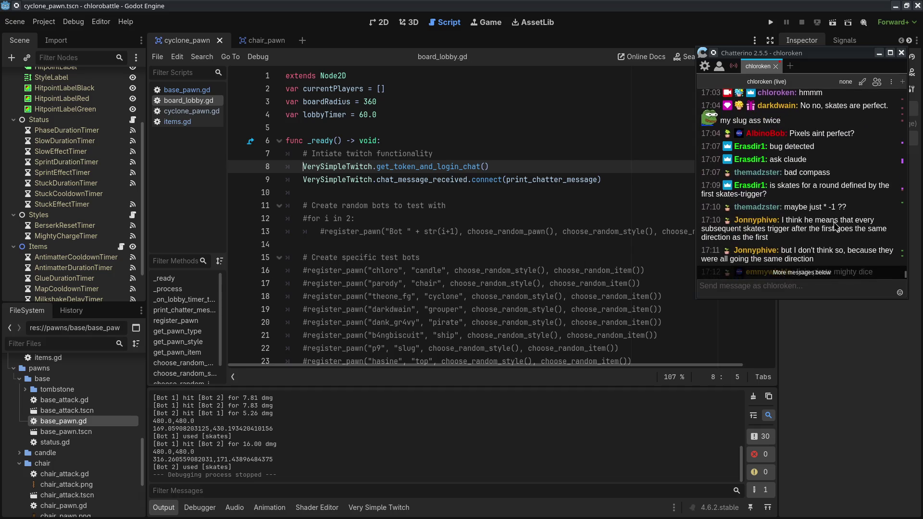
scroll(836, 226, down, 1)
click(771, 22)
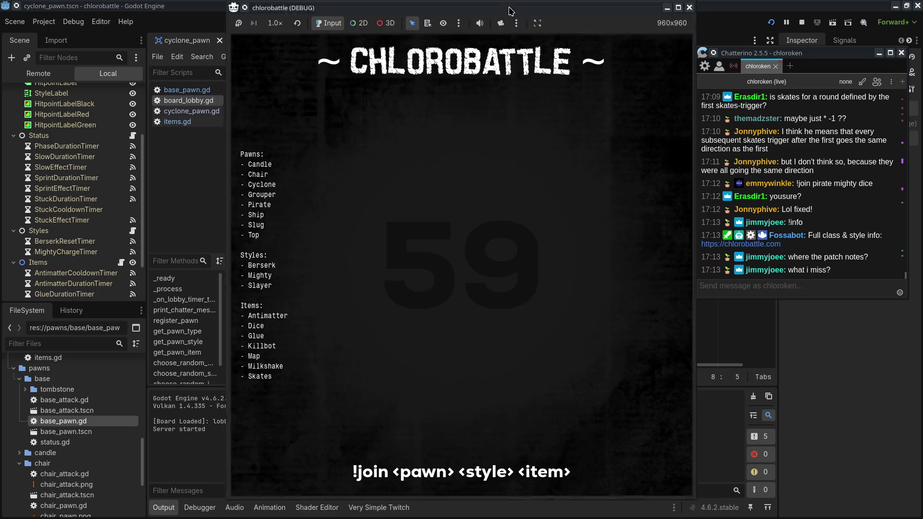
- Join the match from chat as a candle pawn with '!join candle glue berserk' and watch to the last two players
drag(510, 11, 367, 10)
click(765, 285)
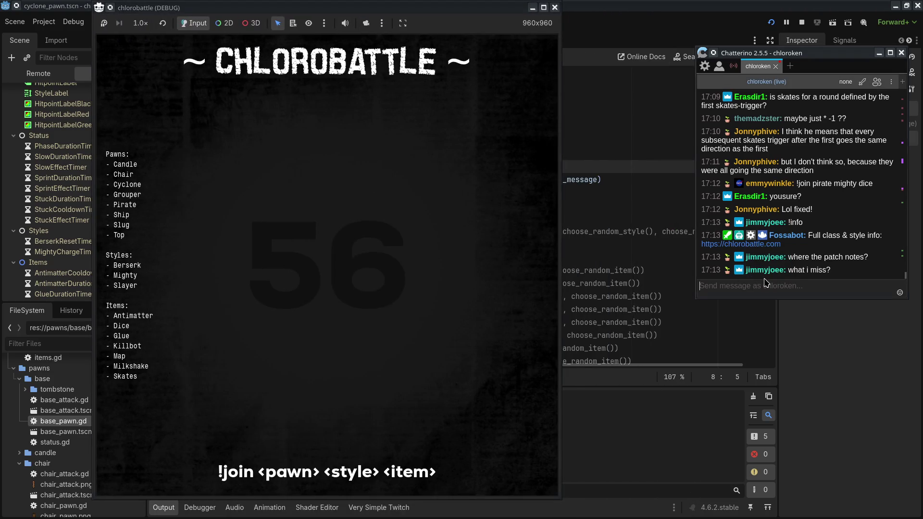
key(Return)
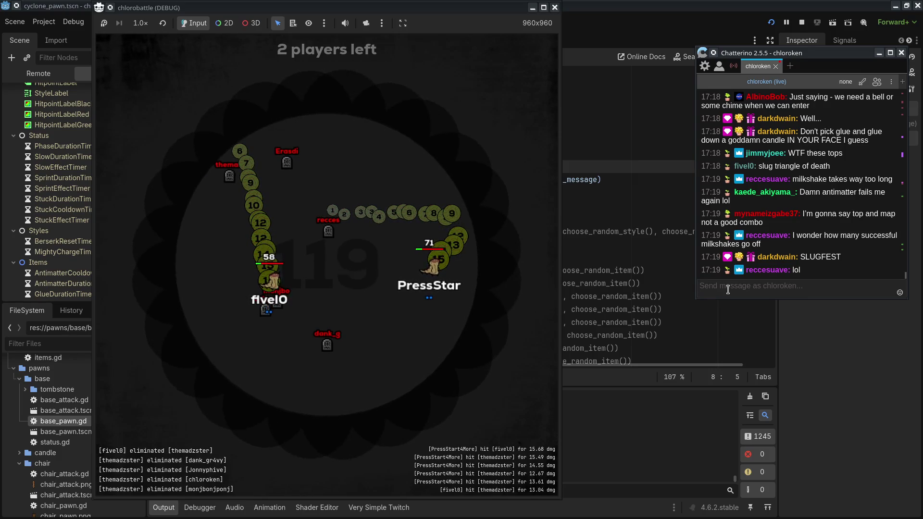
- Let the match finish until the scoreboard ranks all 17 players, with a slayer slug carrying antimatter first
click(356, 288)
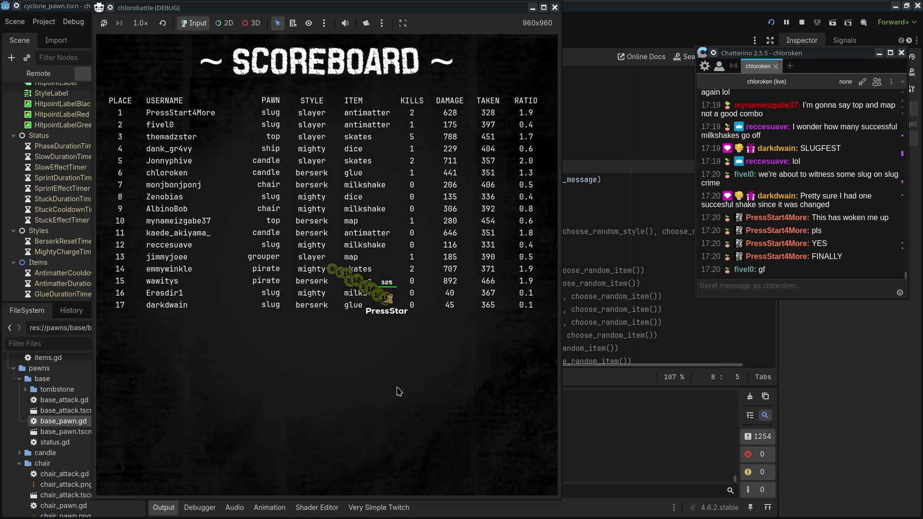
click(720, 179)
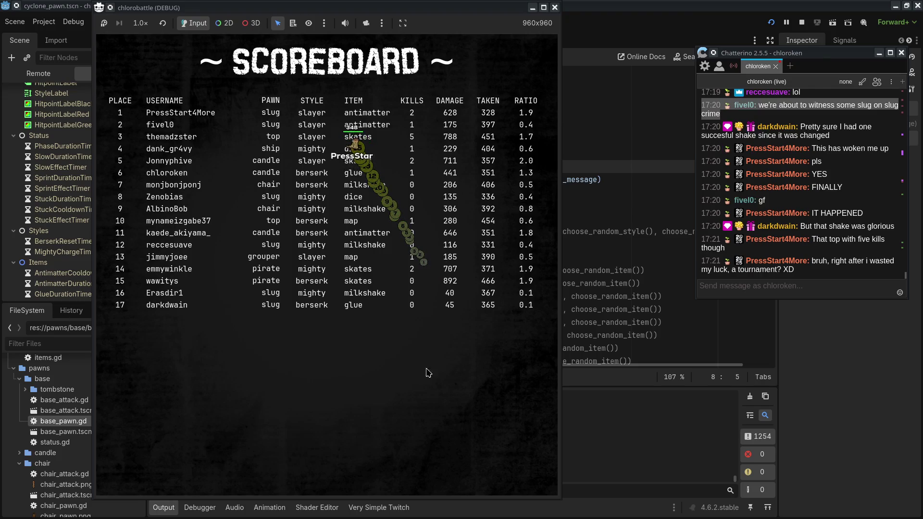
- Review the final scoreboard, then close the chlorobattle (DEBUG) window to stop the game
click(820, 287)
click(821, 286)
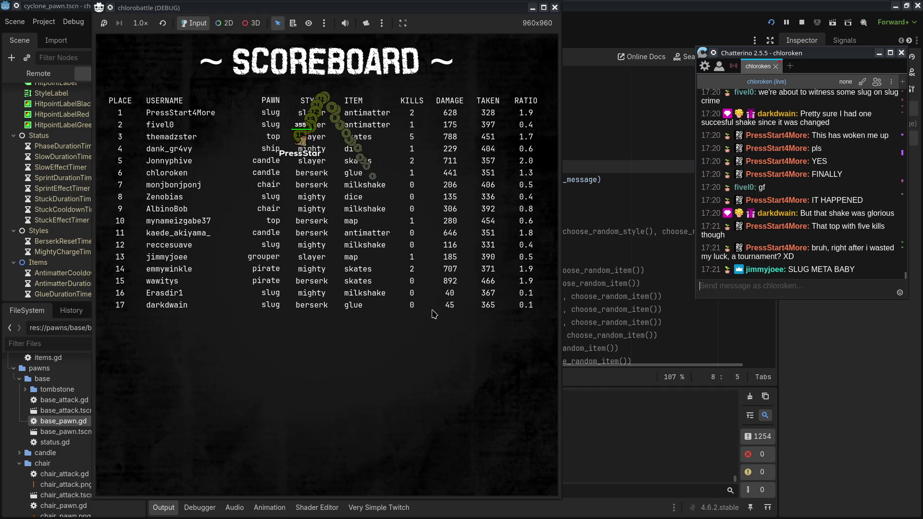
click(373, 407)
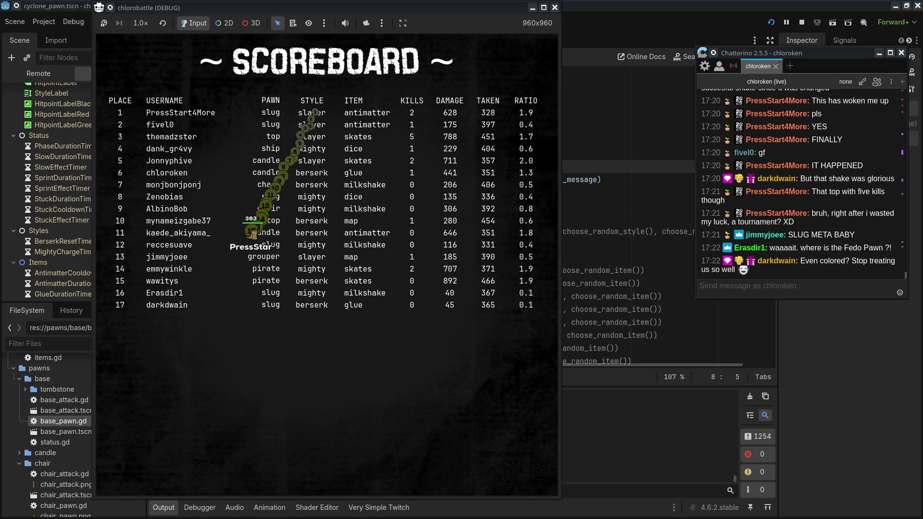
click(554, 7)
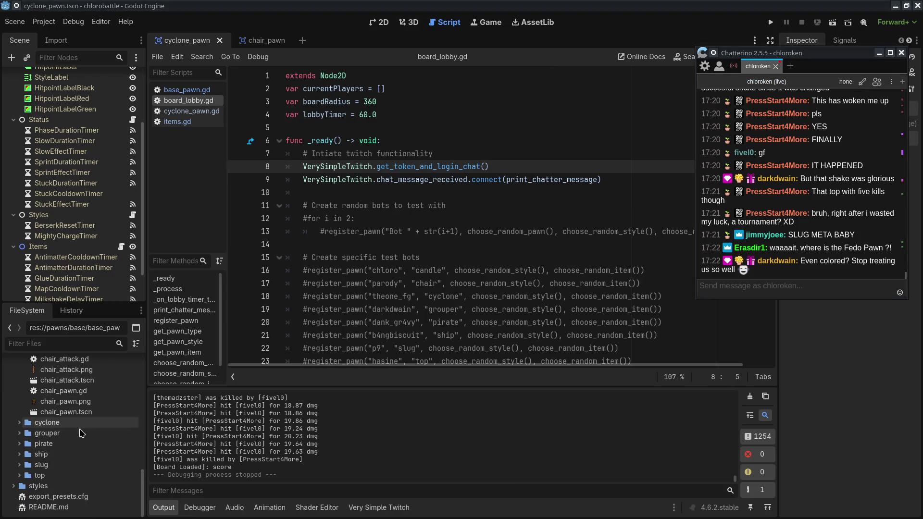
- Open slug_pawn.png from the slug pawn folder in Aseprite
double_click(89, 464)
double_click(64, 453)
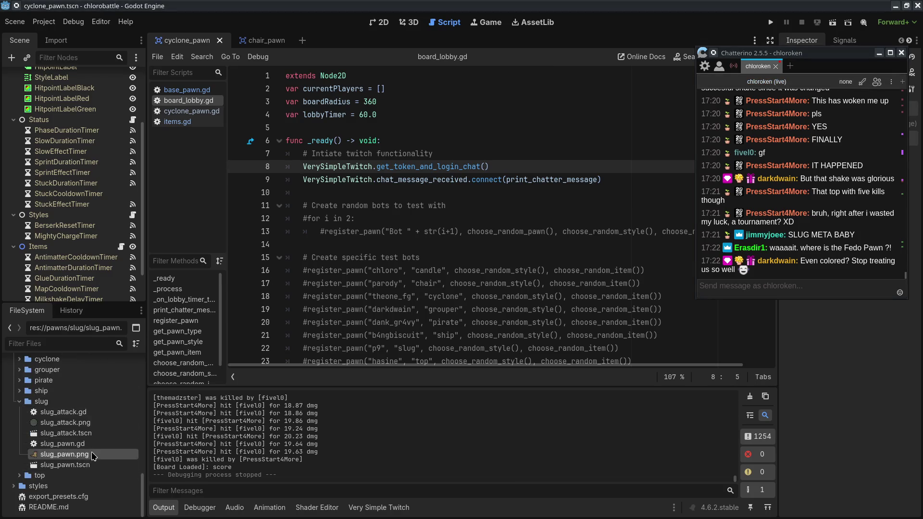
scroll(485, 207, up, 1)
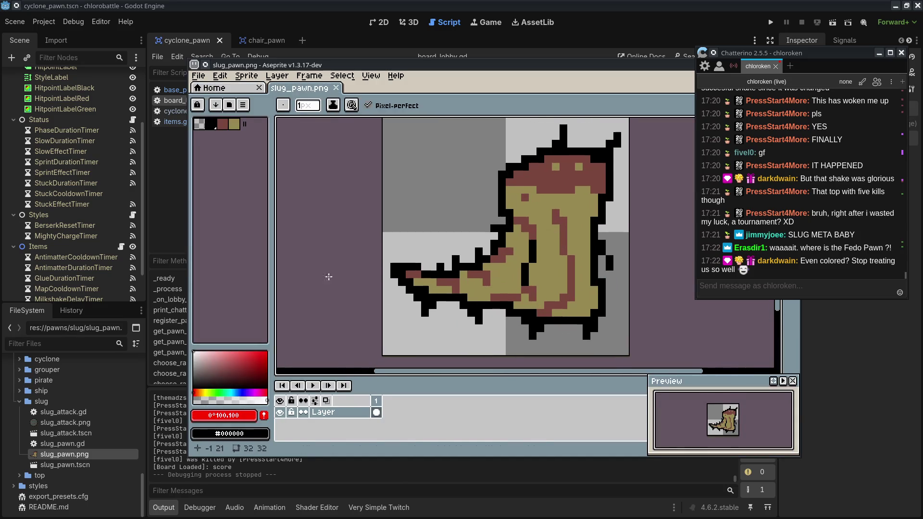
- Bring up the 'eve online fedo' image results and scroll to the Fedo reference tile
key(alt+Tab)
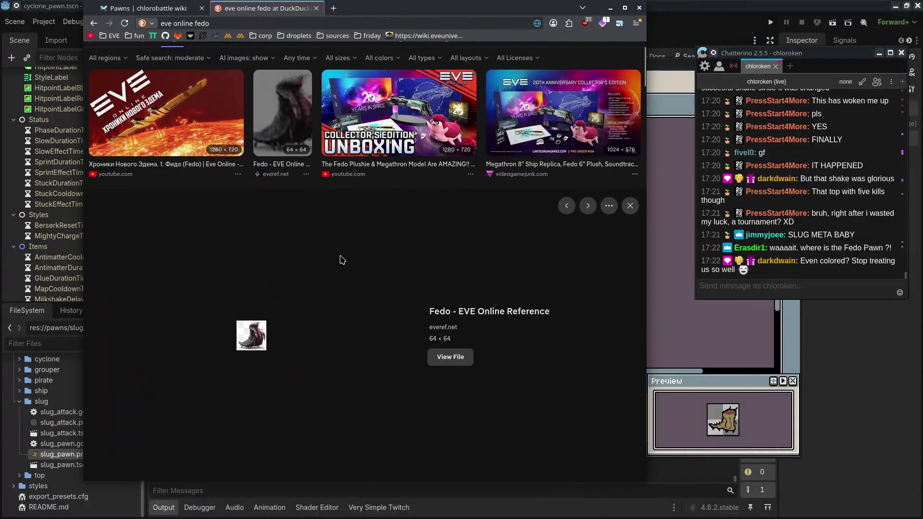
scroll(285, 365, up, 5)
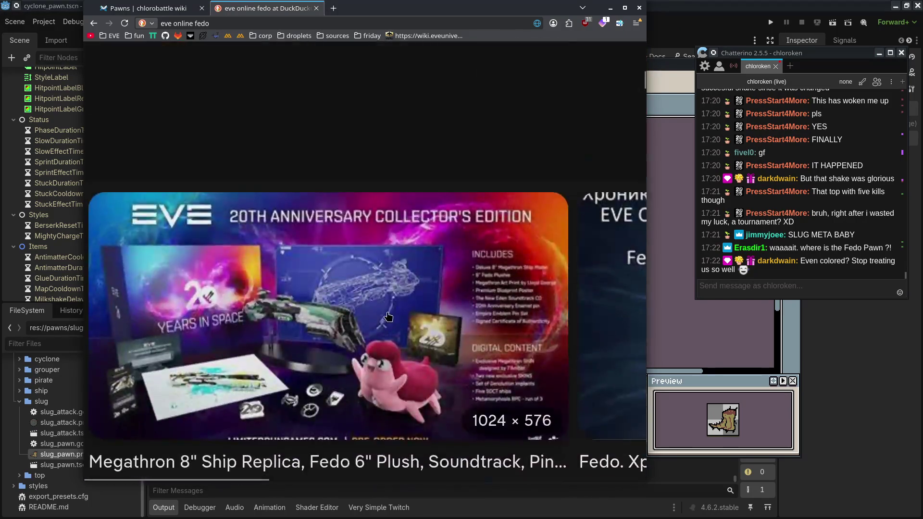
scroll(259, 385, up, 2)
drag(241, 480, 452, 481)
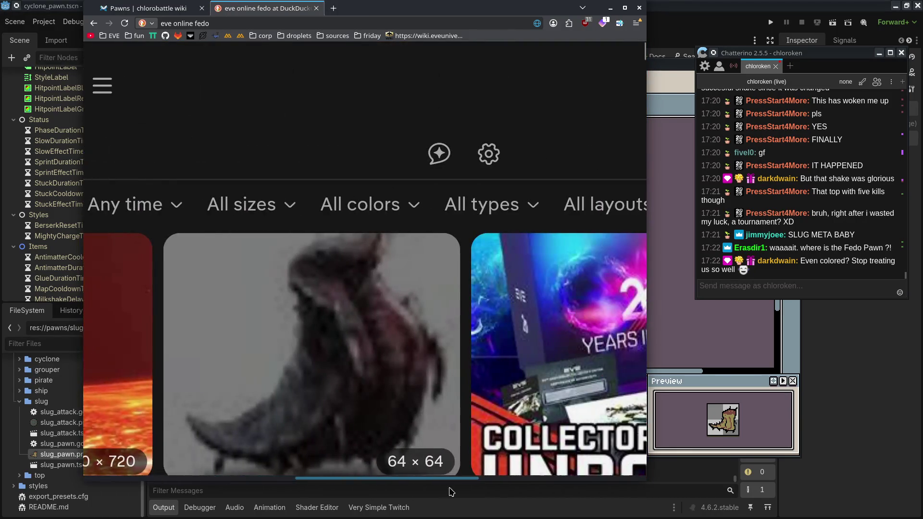
scroll(365, 265, down, 3)
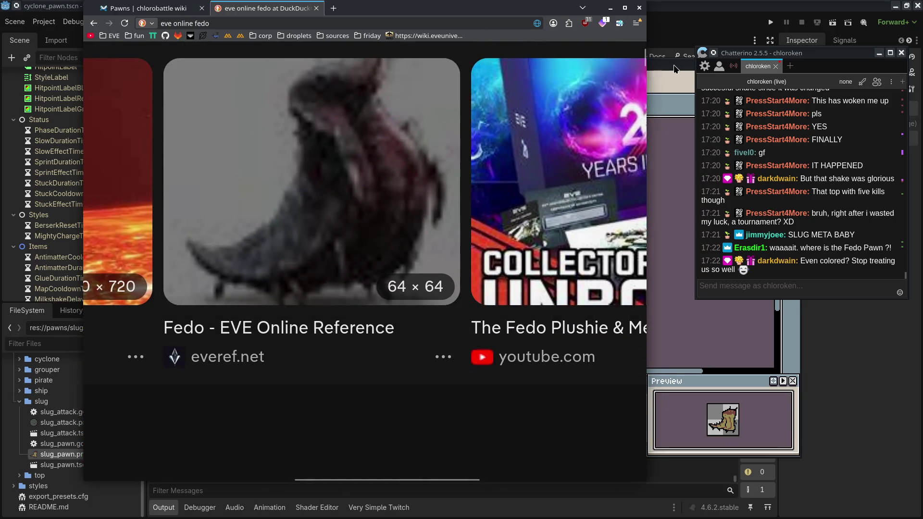
- Place and resize the Aseprite sprite window beside the browser
click(669, 82)
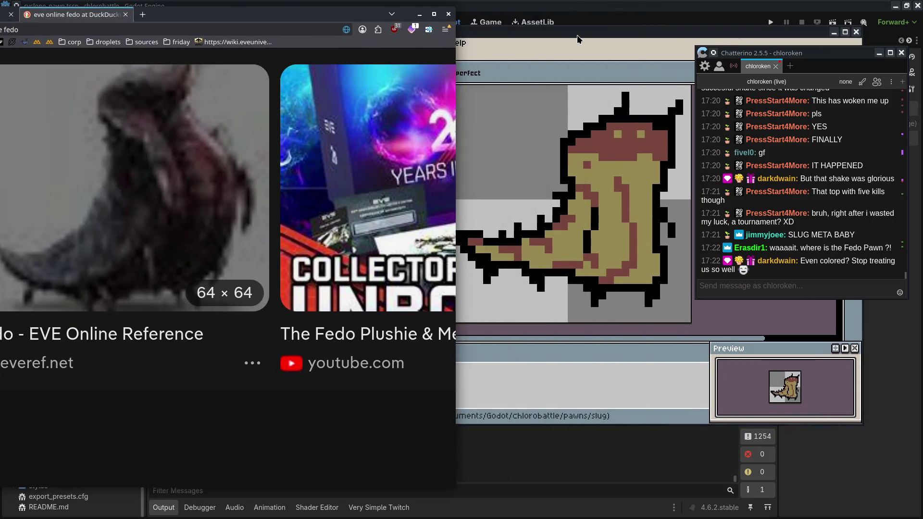
mouse_move(576, 39)
mouse_down()
mouse_move(590, 23)
mouse_move(498, 23)
mouse_up()
mouse_move(172, 409)
mouse_down()
mouse_move(320, 476)
mouse_move(345, 473)
mouse_up()
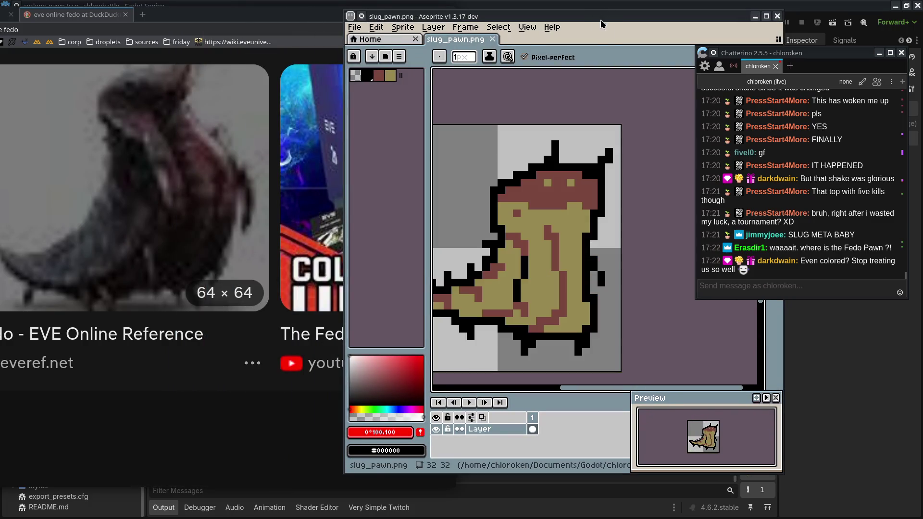
- Close the Fedo image search tab and the slug_pawn.png Aseprite window, returning to board_lobby.gd
drag(599, 23, 509, 19)
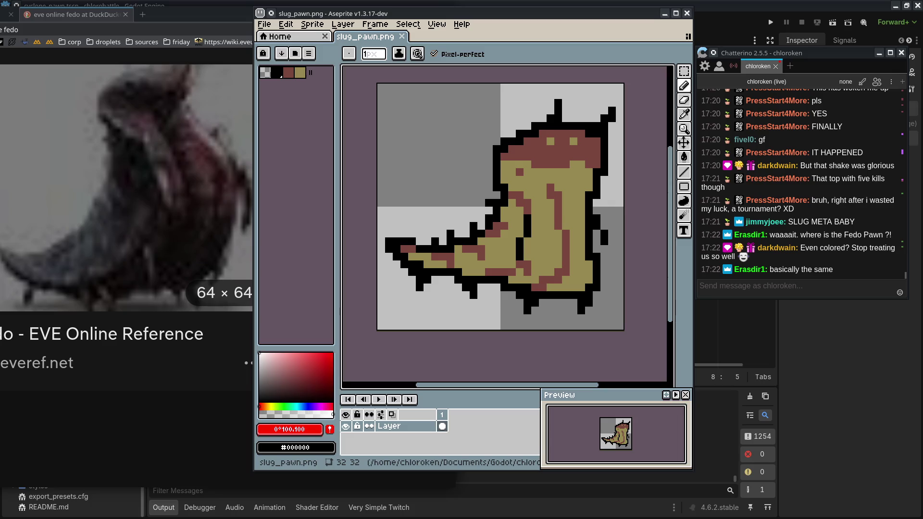
middle_click(87, 19)
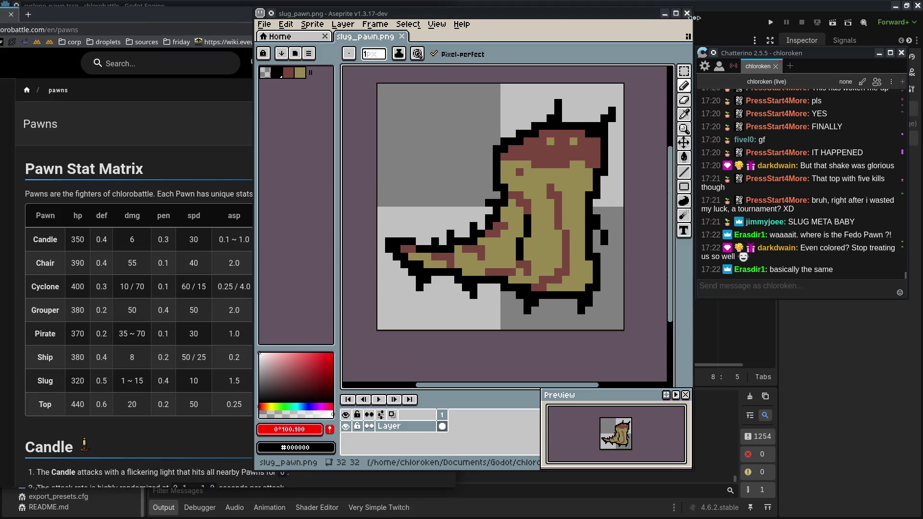
click(686, 13)
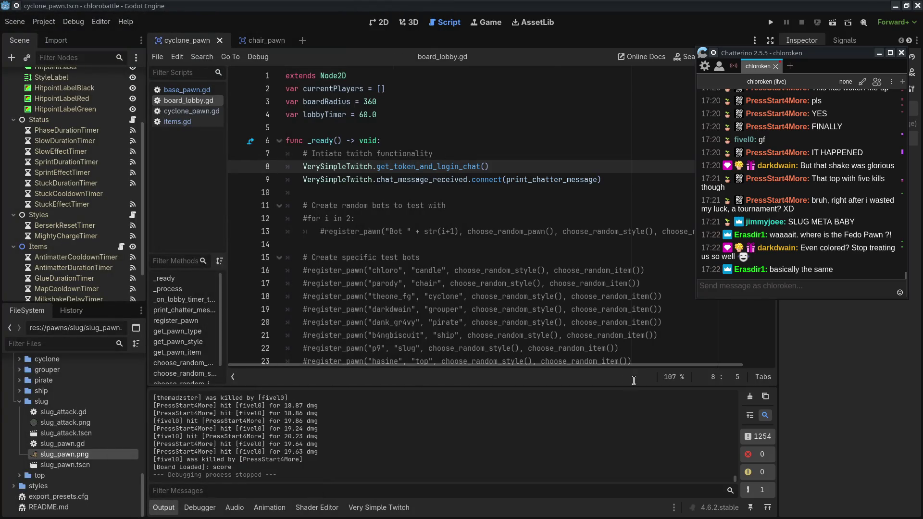
click(846, 291)
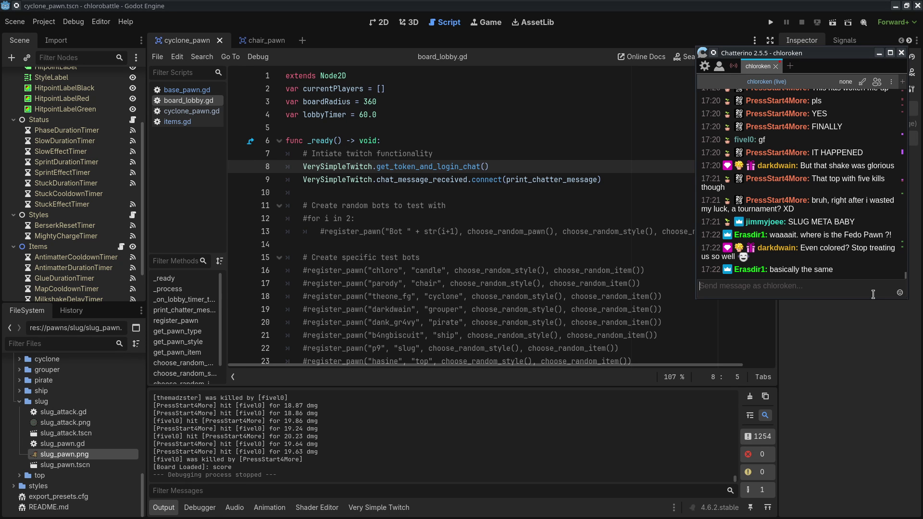
scroll(439, 247, down, 3)
double_click(443, 214)
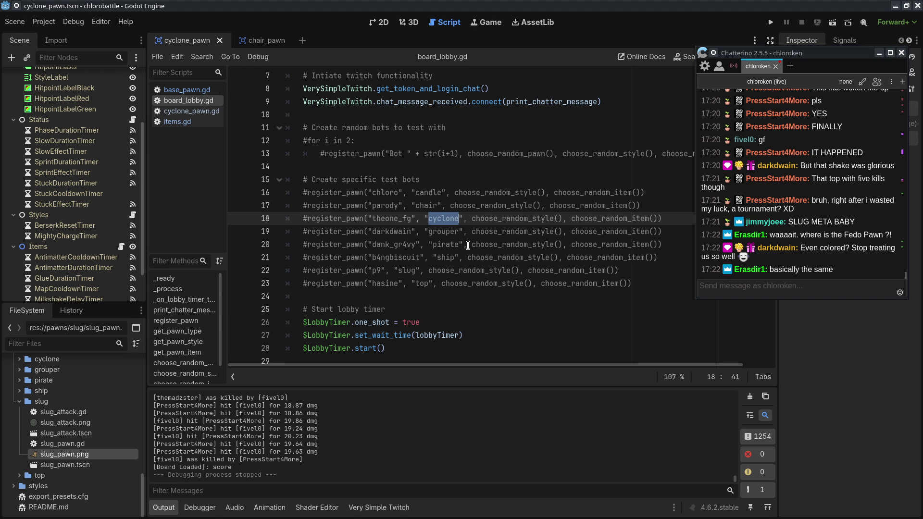
double_click(445, 244)
drag(385, 283, 519, 283)
drag(402, 205, 544, 206)
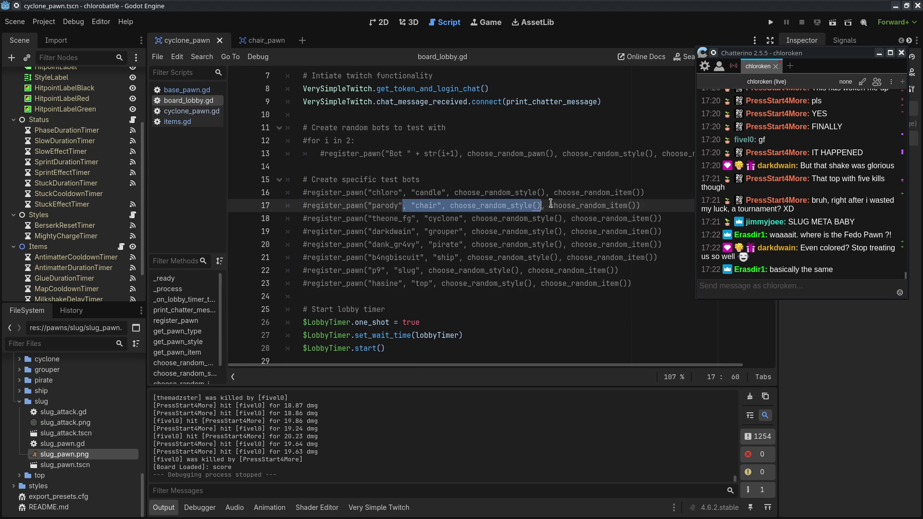
drag(397, 192, 505, 193)
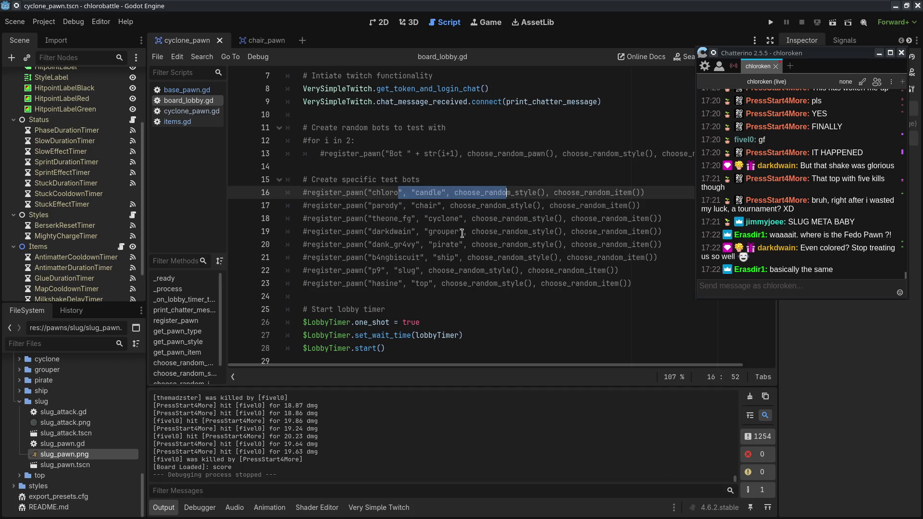
drag(397, 231, 523, 231)
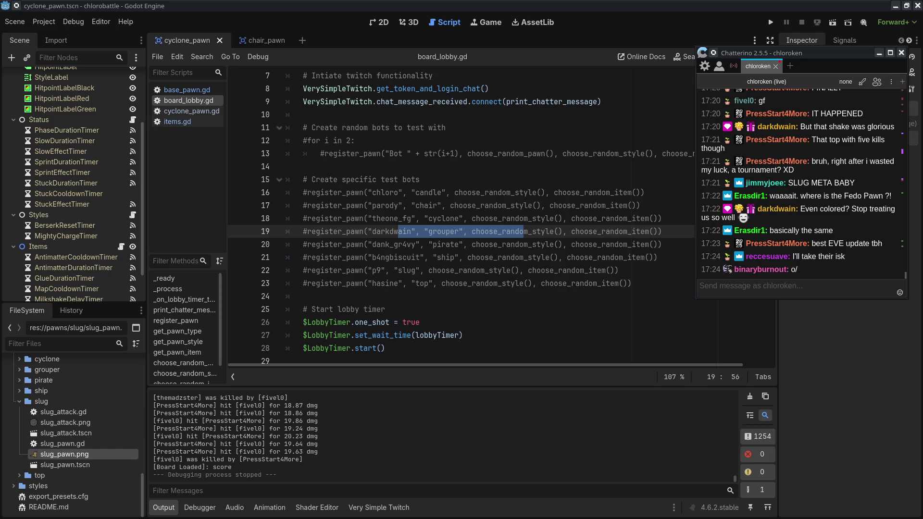
click(528, 284)
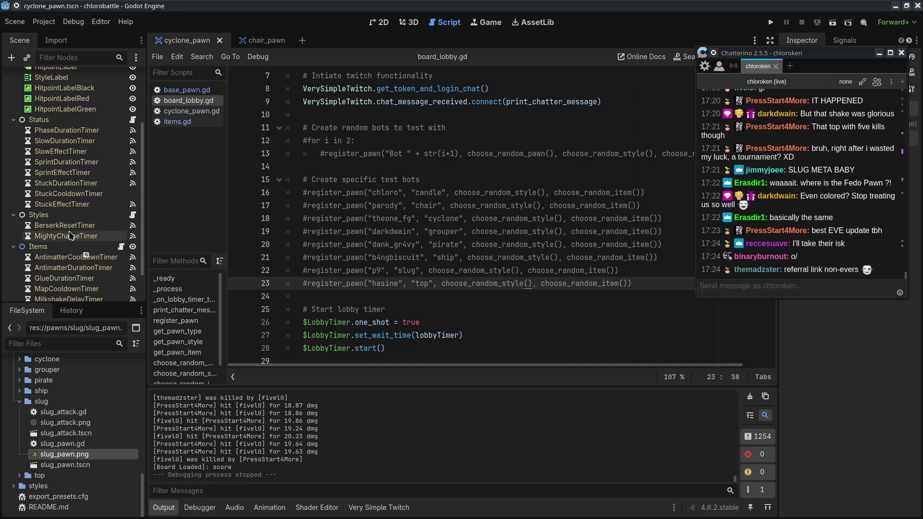
key(super+d)
- Move the whiteboard left and set the pen to white, undoing the test strokes
drag(480, 31, 282, 35)
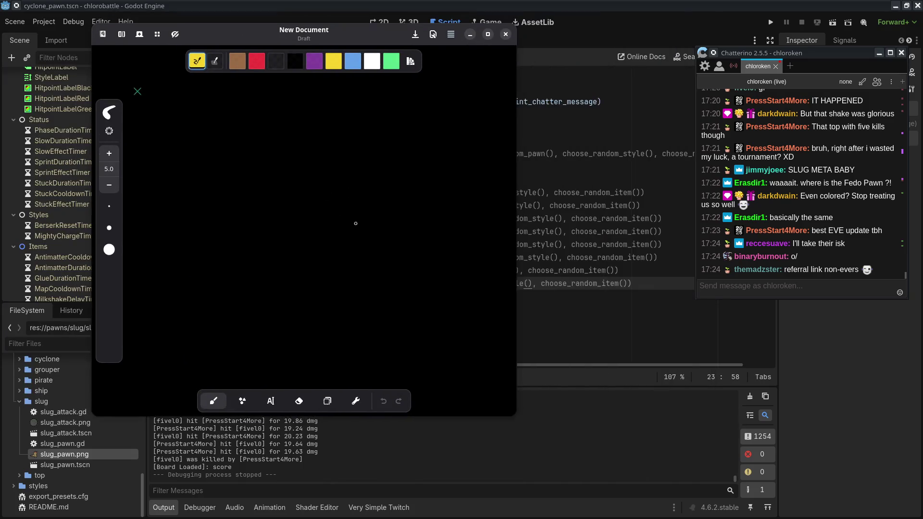
mouse_move(237, 170)
mouse_down()
mouse_move(258, 172)
mouse_move(275, 193)
mouse_up()
key(ctrl+z)
click(372, 62)
drag(231, 230, 281, 225)
scroll(235, 212, down, 2)
key(ctrl+z)
drag(233, 201, 281, 204)
scroll(276, 200, down, 2)
key(ctrl+z)
key(ctrl+z)
key(ctrl+z)
- Draw the column of bracket entry lines on the left, redrawing uneven ones
drag(230, 121, 316, 117)
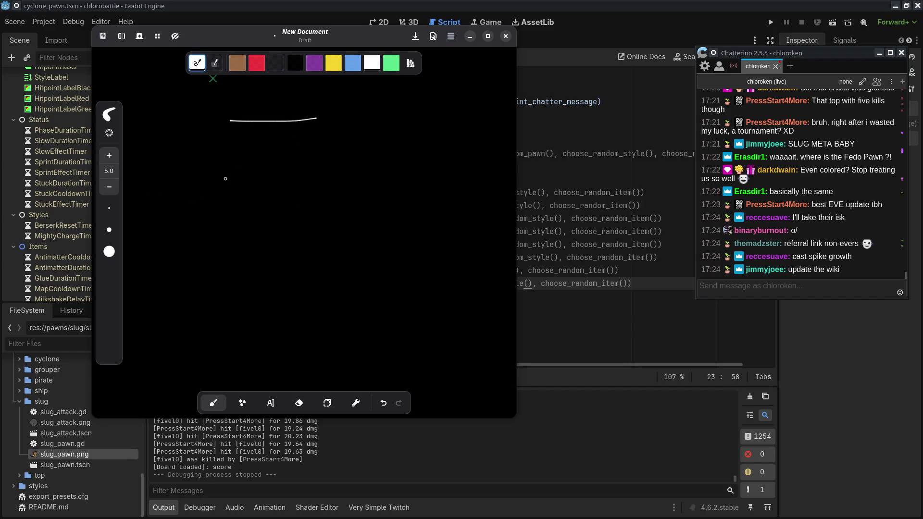
drag(230, 186, 329, 185)
drag(229, 249, 330, 248)
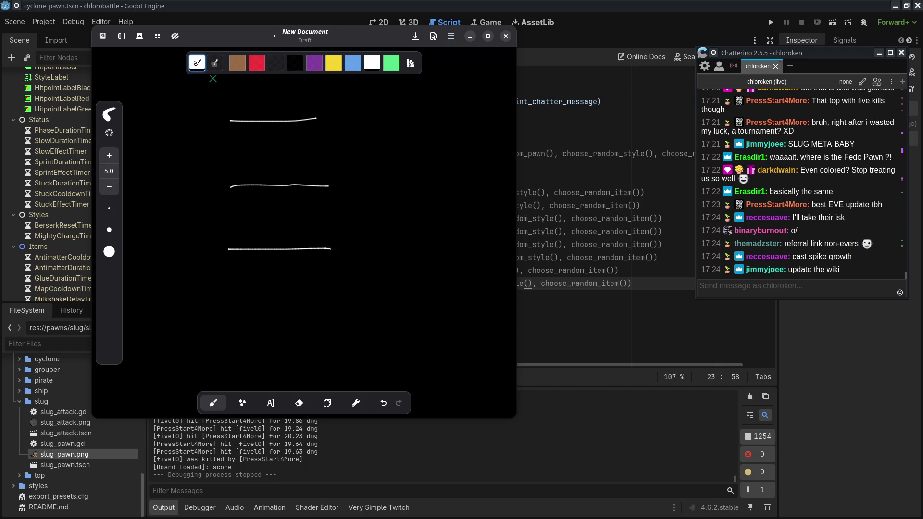
key(ctrl+z)
drag(213, 240, 314, 240)
drag(232, 122, 335, 122)
drag(227, 184, 331, 186)
drag(221, 251, 335, 249)
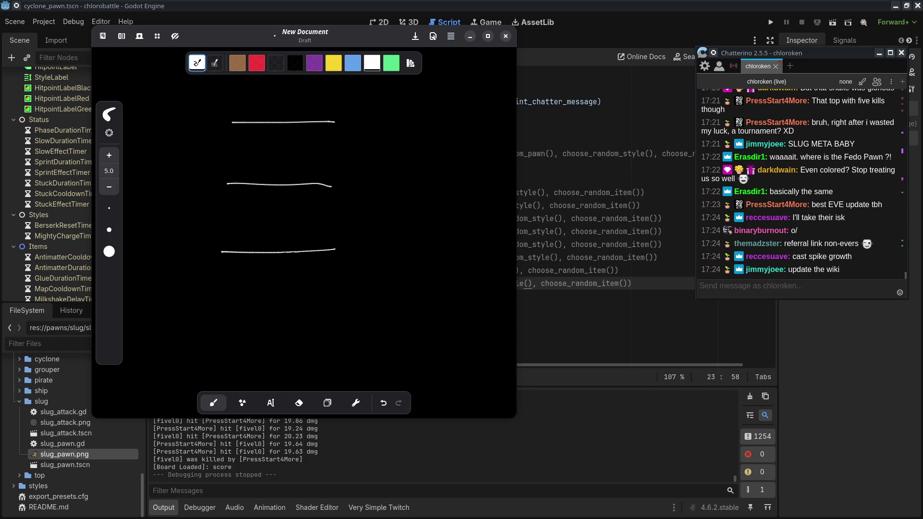
key(ctrl+z)
key(ctrl+z)
key(ctrl+z)
drag(230, 138, 345, 135)
drag(241, 264, 337, 264)
key(ctrl+z)
drag(233, 209, 341, 206)
drag(234, 275, 342, 275)
scroll(279, 269, down, 2)
drag(234, 295, 343, 294)
scroll(269, 276, right, 4)
drag(251, 283, 266, 274)
- Draw connectors and next-round lines merging pairwise into one long final bracket line
drag(242, 240, 350, 264)
scroll(336, 250, up, 3)
scroll(289, 202, left, 3)
mouse_move(259, 142)
mouse_down()
mouse_move(275, 158)
mouse_move(257, 189)
mouse_move(382, 172)
mouse_up()
drag(364, 297, 387, 296)
scroll(288, 216, up, 10)
scroll(288, 216, left, 1)
mouse_move(268, 159)
mouse_down()
mouse_move(282, 176)
mouse_move(270, 206)
mouse_move(413, 196)
mouse_up()
scroll(360, 193, up, 5)
mouse_move(286, 116)
mouse_down()
mouse_move(296, 132)
mouse_move(277, 172)
mouse_move(448, 154)
mouse_up()
scroll(233, 148, up, 5)
mouse_move(222, 140)
mouse_down()
mouse_move(263, 186)
mouse_move(219, 245)
mouse_up()
drag(276, 216, 412, 217)
scroll(288, 216, down, 5)
mouse_move(312, 172)
mouse_down()
mouse_move(350, 201)
mouse_move(366, 287)
mouse_up()
scroll(336, 216, down, 5)
drag(292, 306, 408, 306)
scroll(336, 216, down, 5)
drag(319, 150, 352, 186)
drag(348, 261, 295, 323)
drag(381, 232, 514, 228)
scroll(351, 223, right, 5)
scroll(351, 223, right, 5)
drag(422, 164, 422, 204)
ctrl+scroll(235, 270, down, 5)
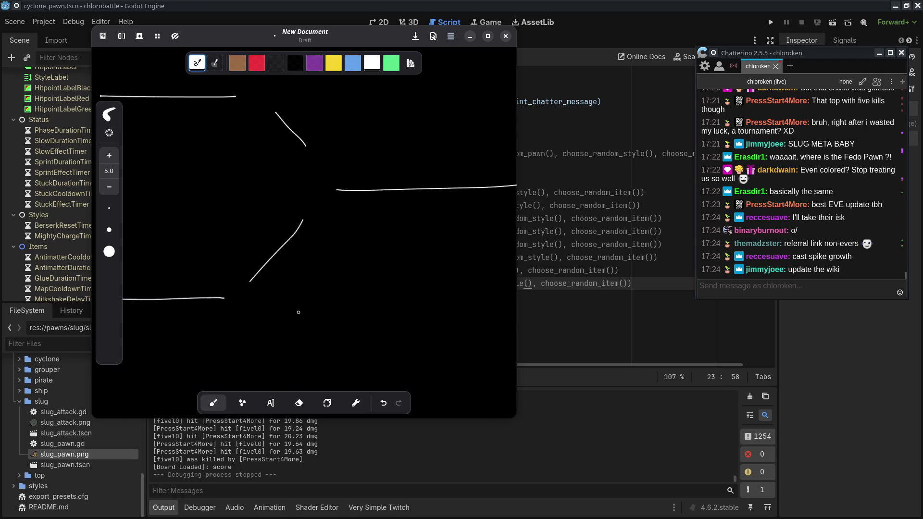
scroll(388, 278, right, 2)
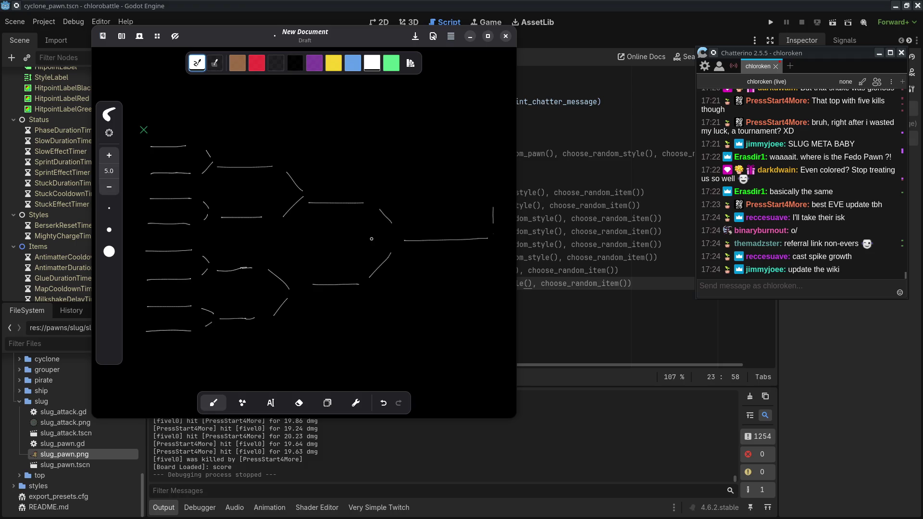
- Try light blue, yellow and green pens, undo those strokes and return to white
click(352, 63)
click(333, 63)
click(392, 63)
mouse_move(163, 129)
mouse_down()
mouse_move(165, 141)
mouse_move(188, 136)
mouse_up()
key(ctrl+z)
click(353, 63)
mouse_move(289, 144)
mouse_down()
mouse_move(322, 157)
mouse_move(347, 149)
mouse_up()
key(ctrl+z)
scroll(169, 155, up, 5)
scroll(169, 154, down, 6)
click(372, 63)
drag(188, 130, 197, 128)
scroll(194, 140, up, 7)
scroll(195, 141, down, 6)
click(783, 288)
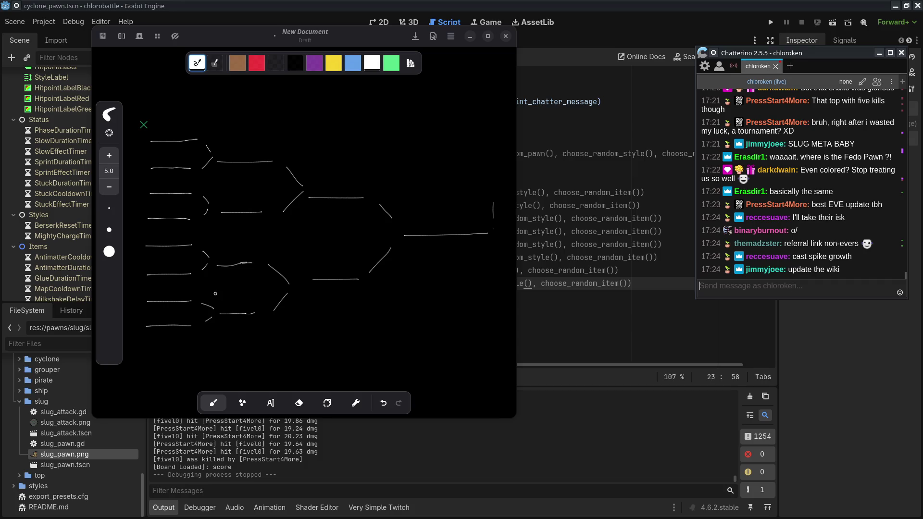
- Refocus the whiteboard, leaving the bracket sketch unchanged, before GitHub Desktop comes forward
click(201, 322)
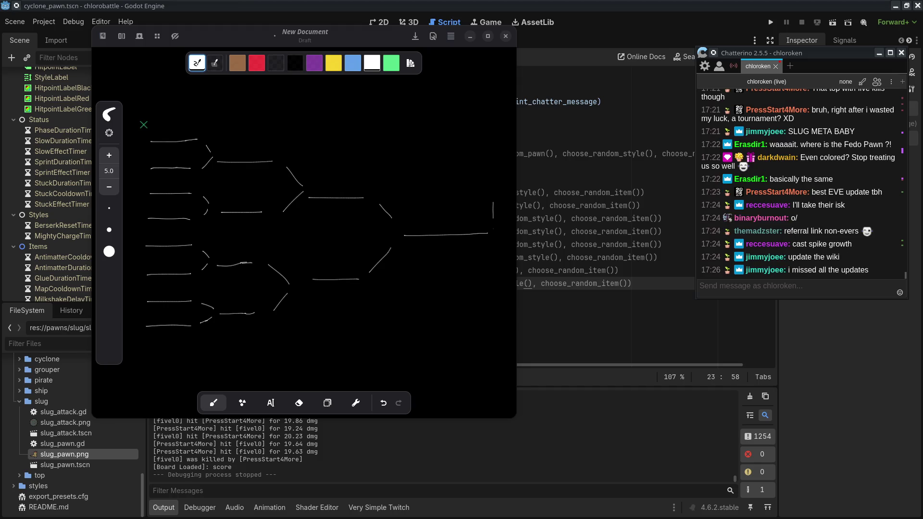
scroll(282, 268, down, 10)
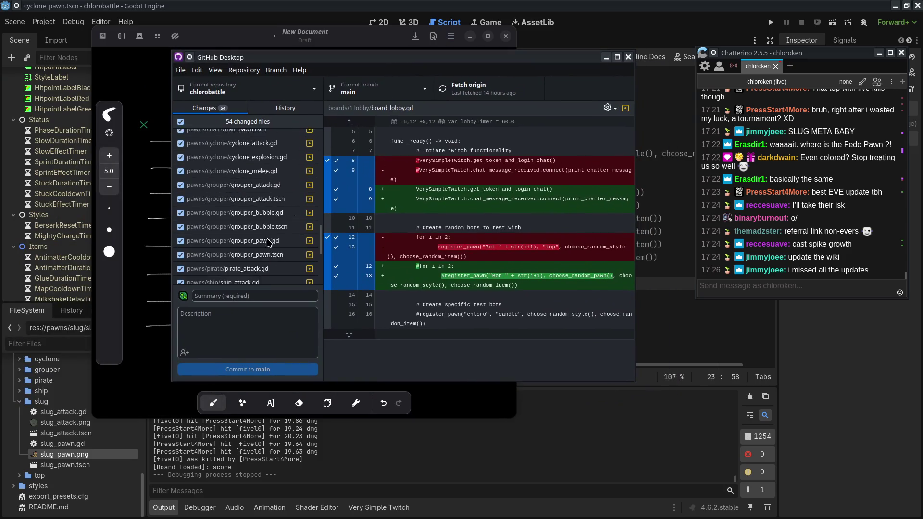
- View the top_pawn.gd diff, then move GitHub Desktop and the whiteboard off screen
click(281, 278)
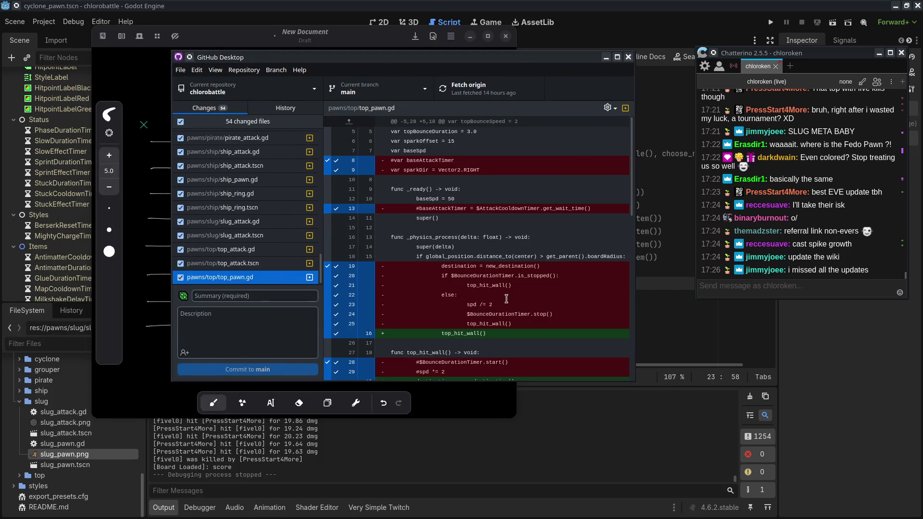
scroll(529, 303, down, 5)
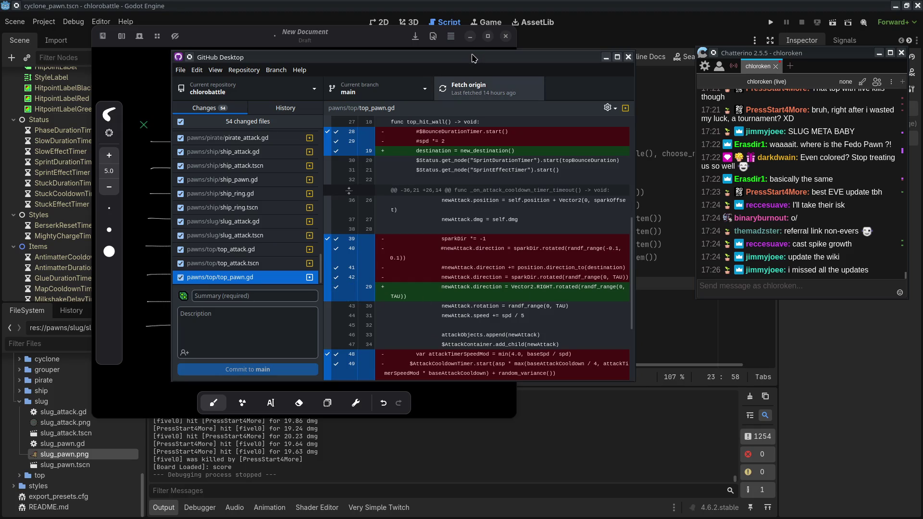
drag(473, 54, 0, 79)
drag(373, 43, 0, 48)
scroll(78, 208, up, 3)
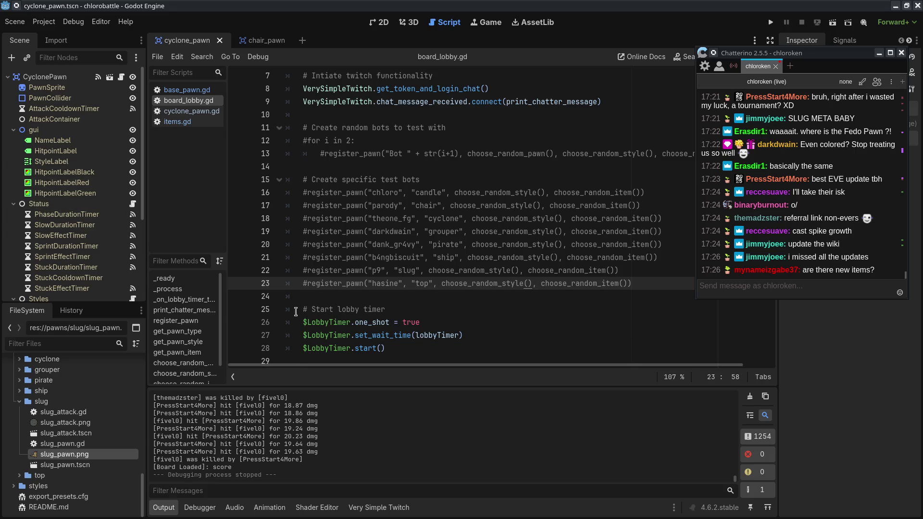
- Close the cyclone_pawn, chair_pawn and remaining open scenes in Godot
click(313, 298)
key(ctrl+z)
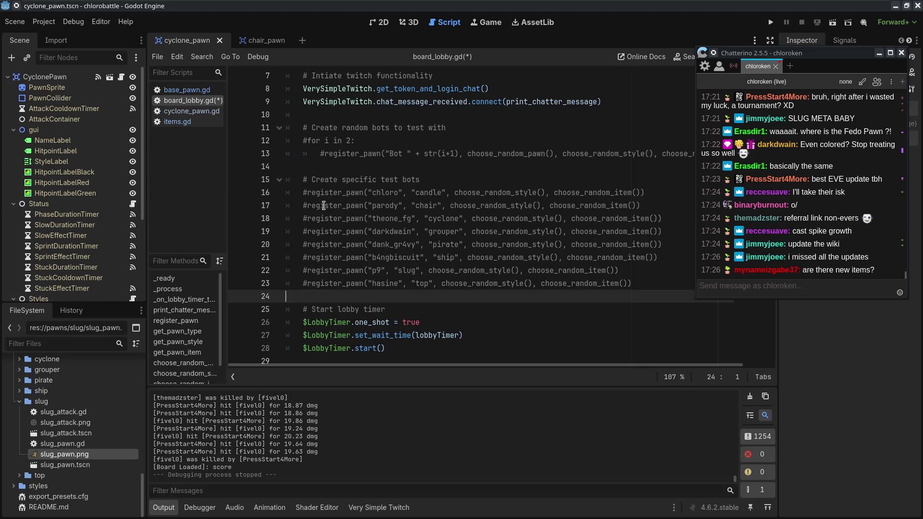
middle_click(198, 43)
middle_click(198, 42)
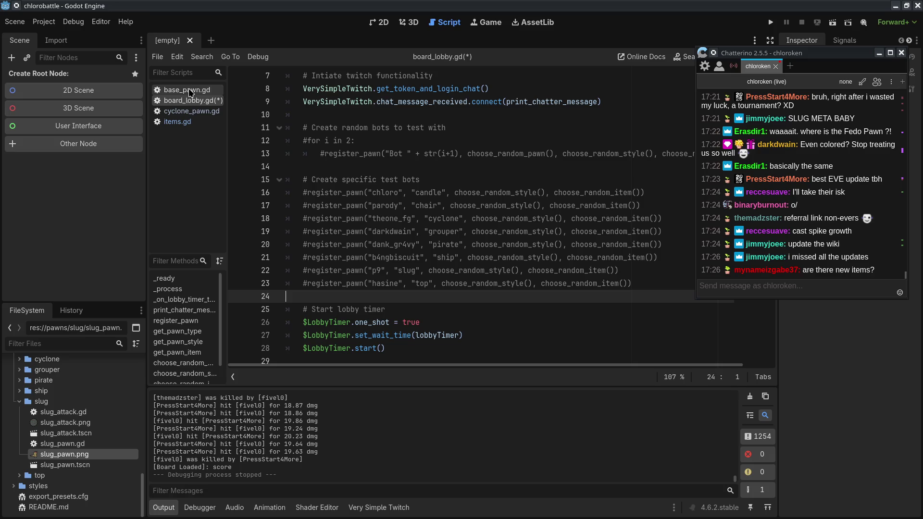
middle_click(187, 91)
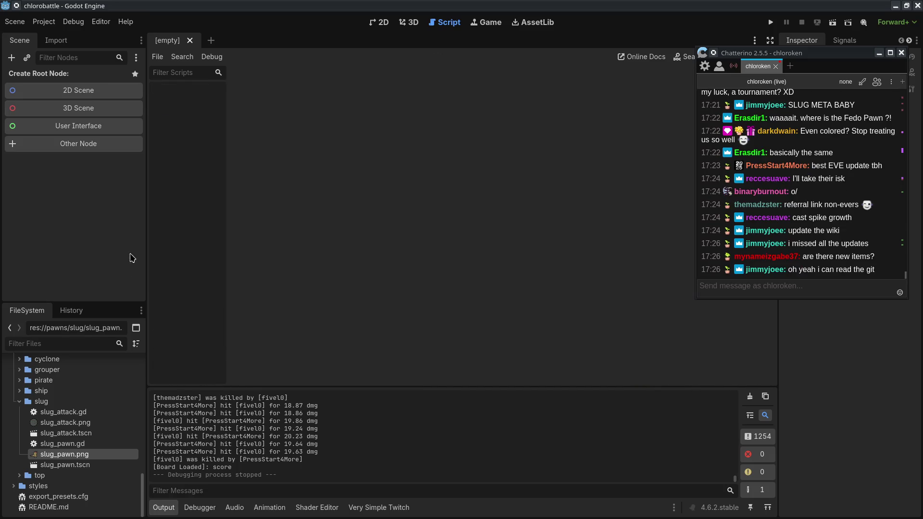
key(alt+Tab)
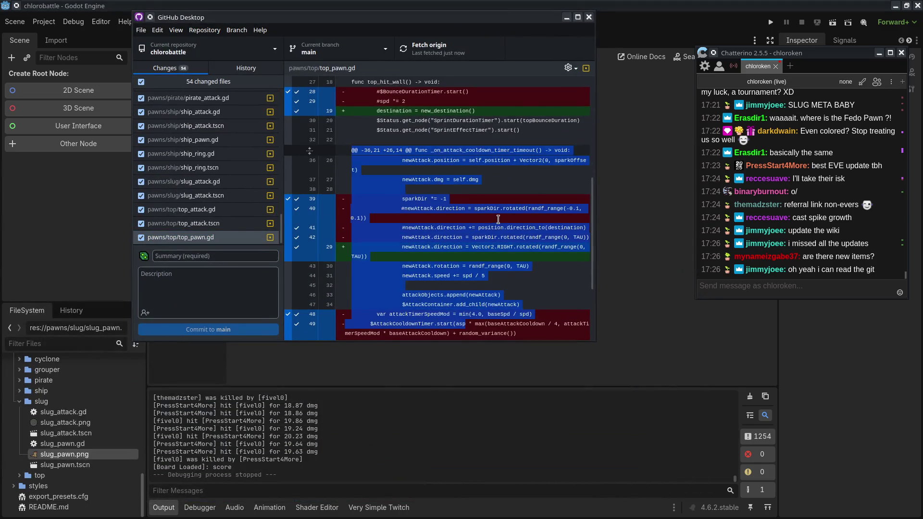
- Scroll the top_pawn.gd diff back to its first hunk and minimise GitHub Desktop
scroll(498, 219, up, 5)
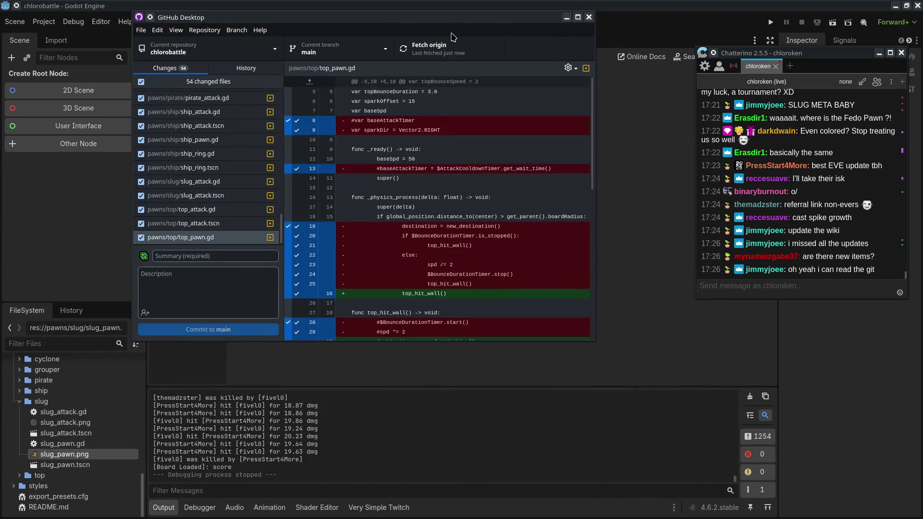
key(super+Page_Down)
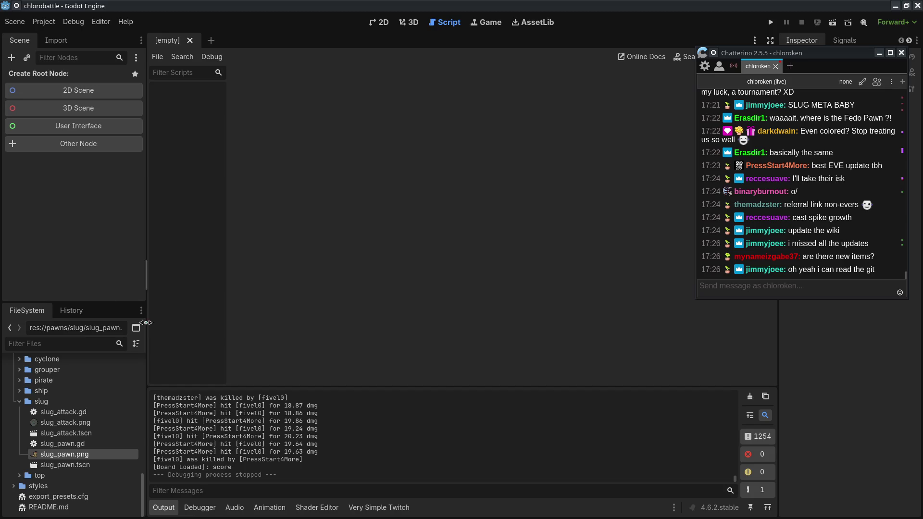
- Collapse the slug, chair and tombstone folders in the FileSystem dock
click(20, 401)
scroll(23, 409, up, 3)
click(20, 408)
scroll(23, 408, up, 5)
click(24, 449)
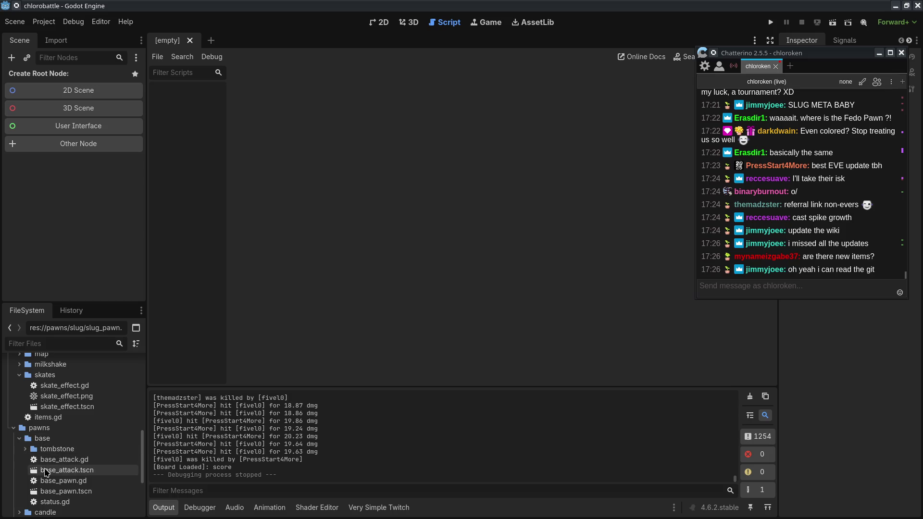
- Open base_pawn.gd and the base_pawn scene, and enlarge the Scene tree to show more nodes
double_click(101, 481)
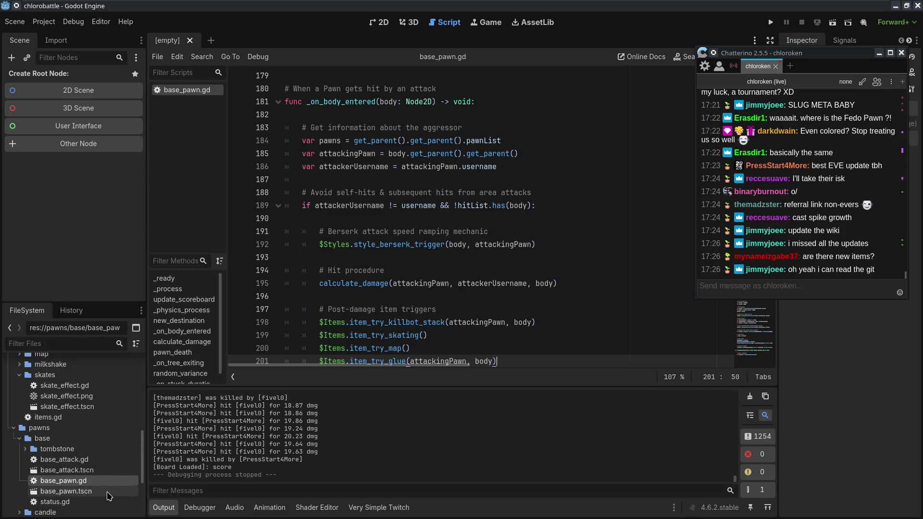
double_click(107, 492)
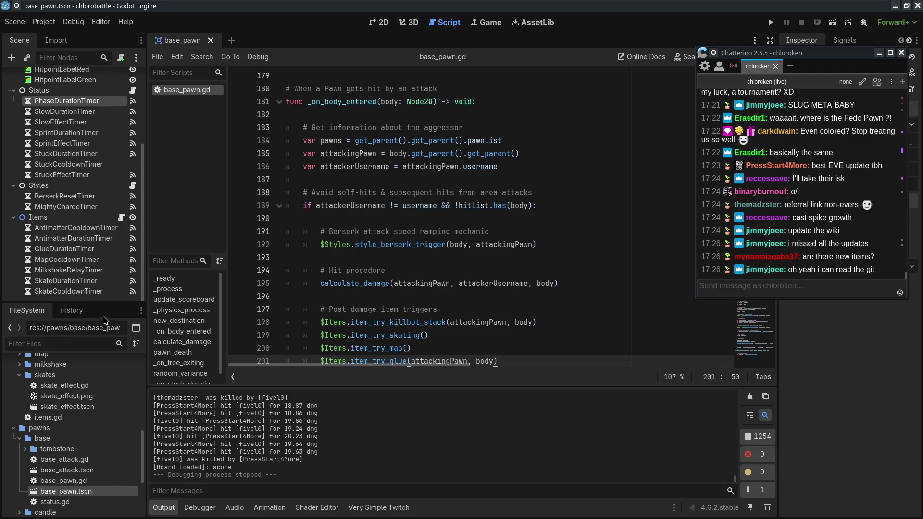
mouse_move(77, 301)
mouse_down()
mouse_move(75, 390)
mouse_move(86, 412)
mouse_up()
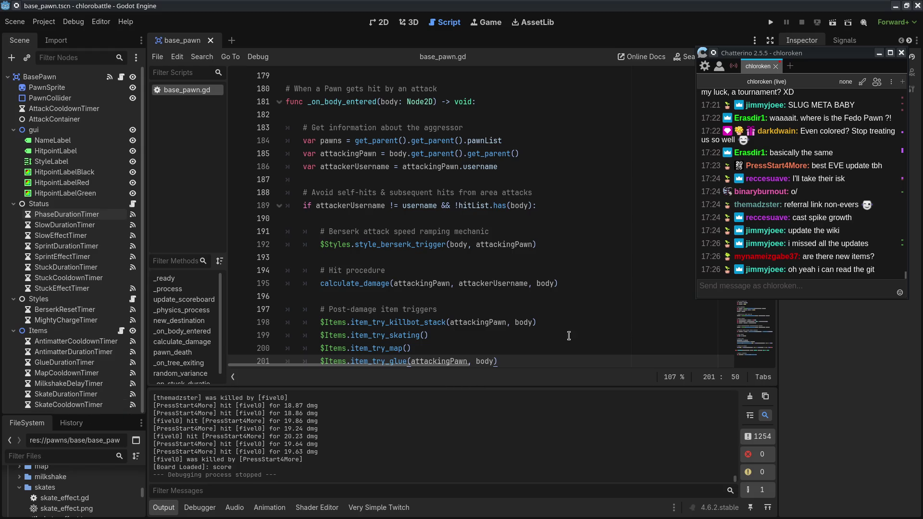
click(842, 244)
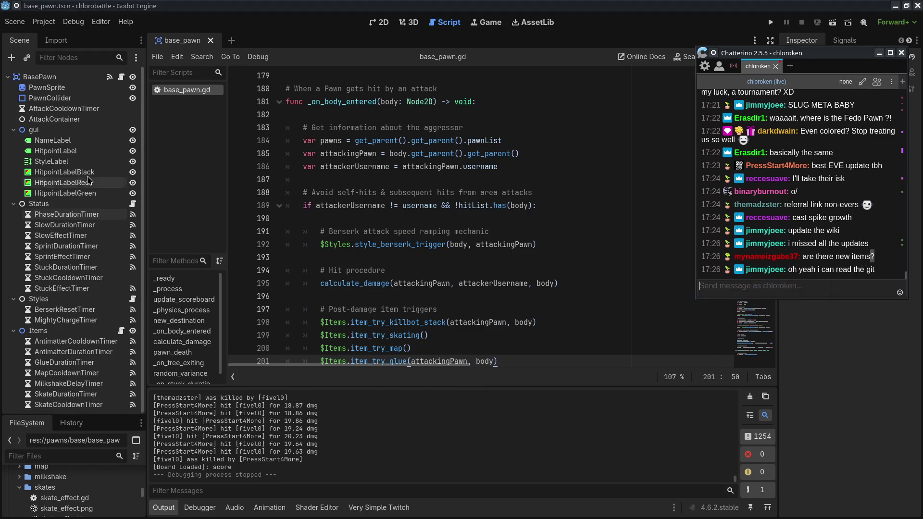
click(57, 79)
click(56, 78)
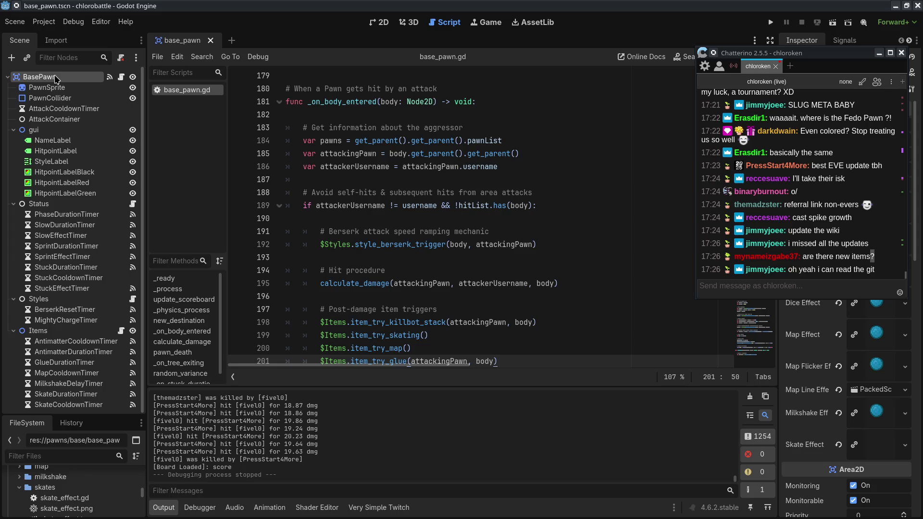
click(14, 204)
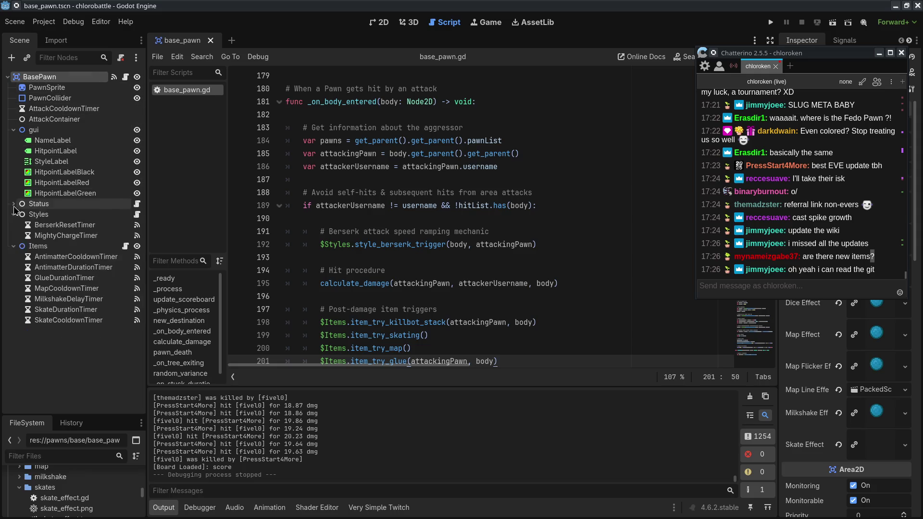
click(14, 214)
click(28, 247)
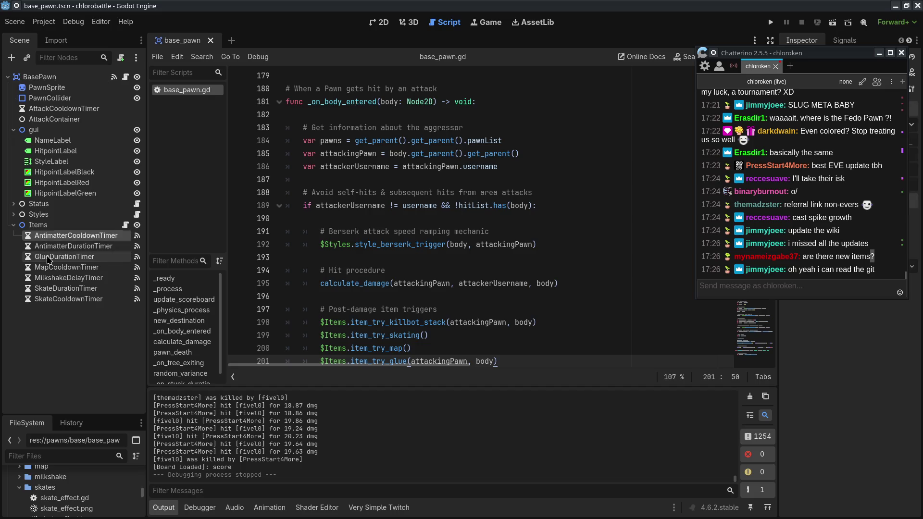
click(14, 225)
click(14, 214)
click(48, 235)
click(14, 246)
click(14, 204)
click(48, 214)
click(52, 246)
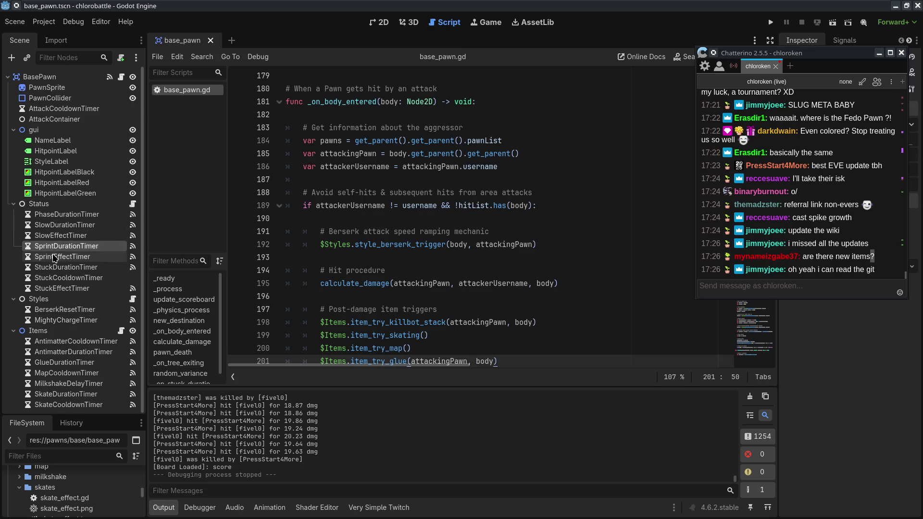
click(55, 256)
click(55, 267)
click(57, 278)
click(59, 288)
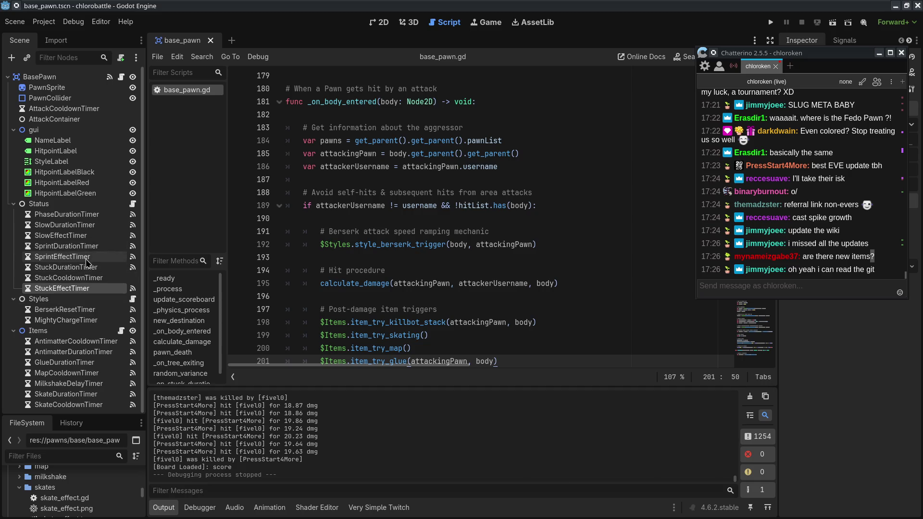
click(77, 217)
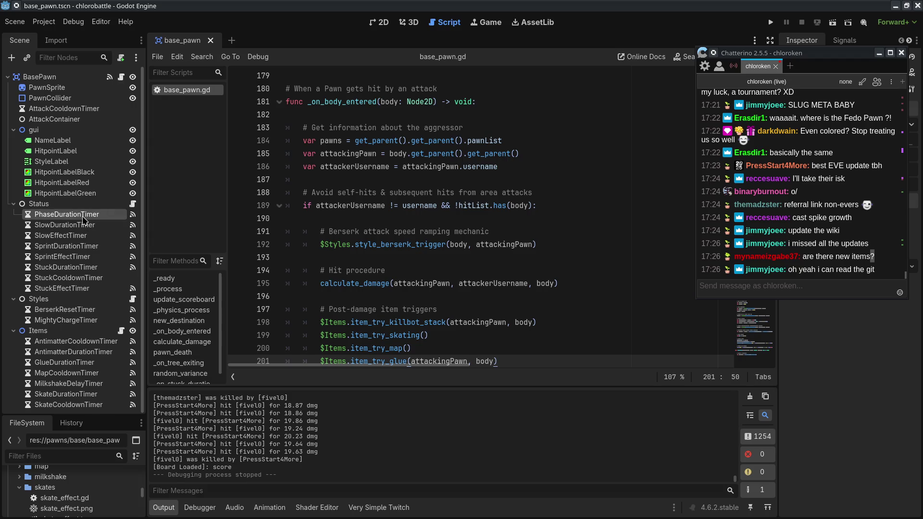
click(84, 226)
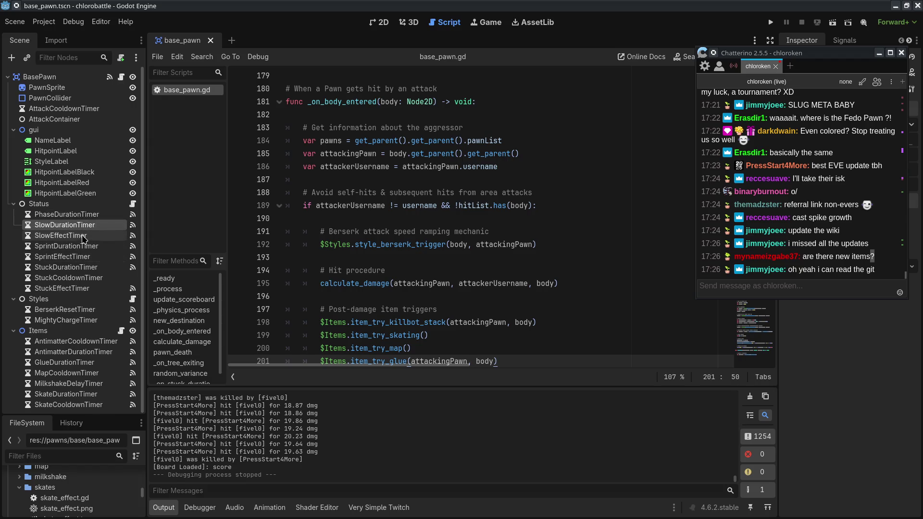
click(85, 246)
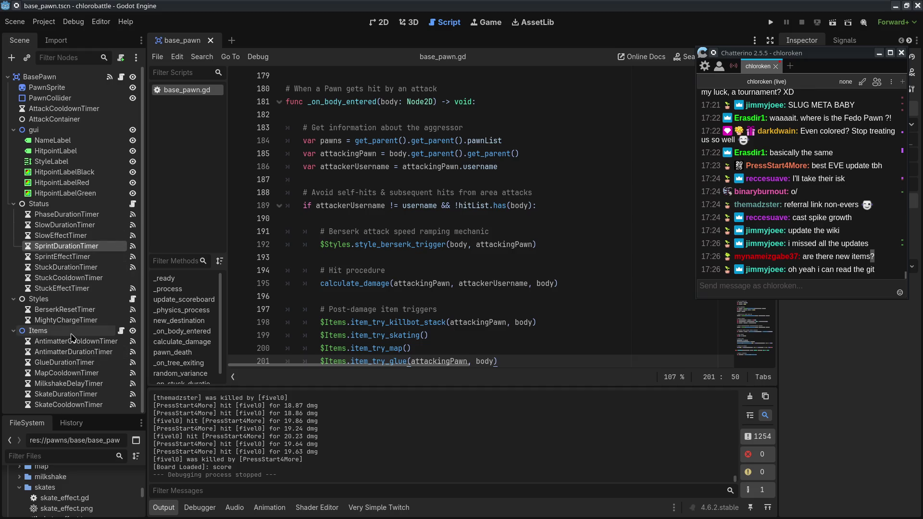
click(82, 267)
click(65, 288)
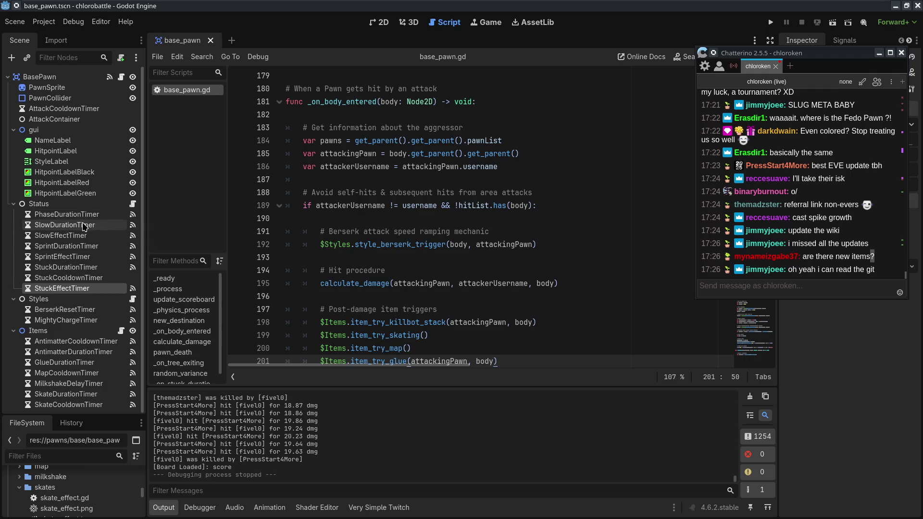
click(80, 214)
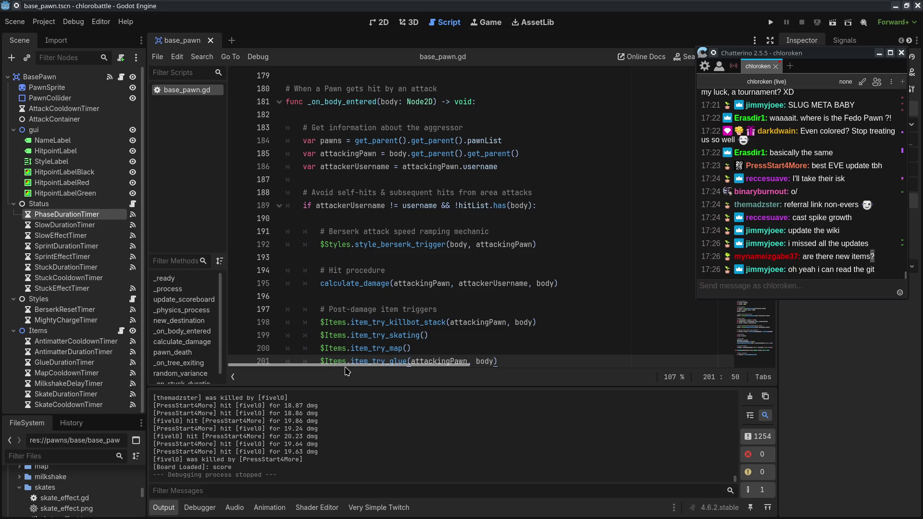
- Make the file list taller, then select StuckDurationTimer and StuckCooldownTimer in the node tree
drag(111, 414, 109, 326)
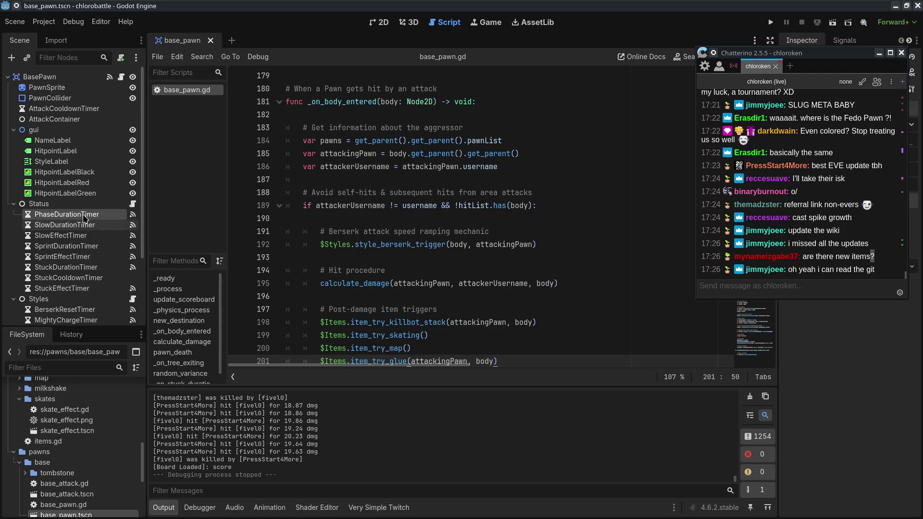
click(62, 267)
click(68, 278)
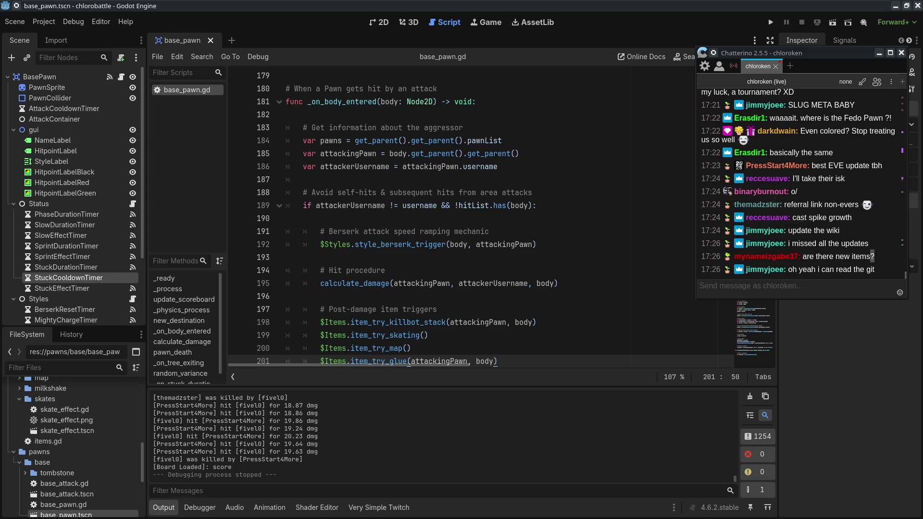
- Move the chat window up and to the left, and scroll through the BasePawn node tree
click(875, 272)
drag(818, 54, 786, 42)
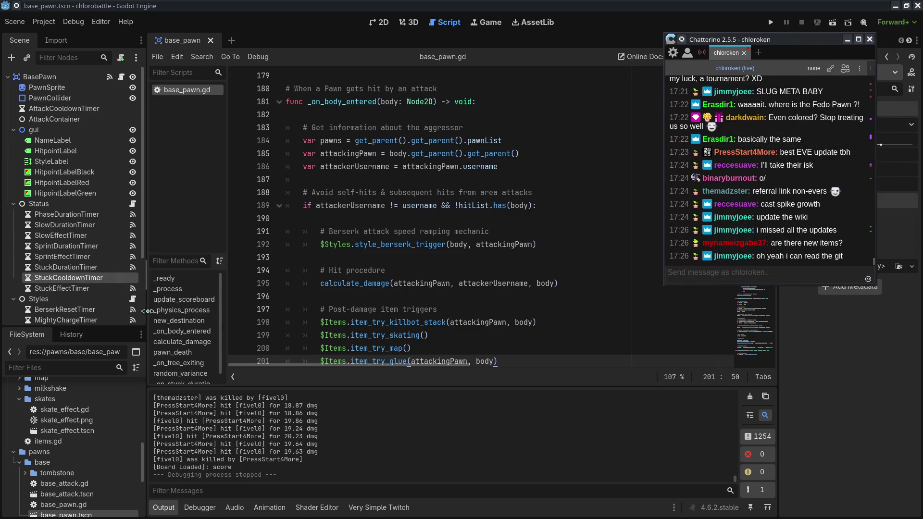
scroll(100, 302, down, 4)
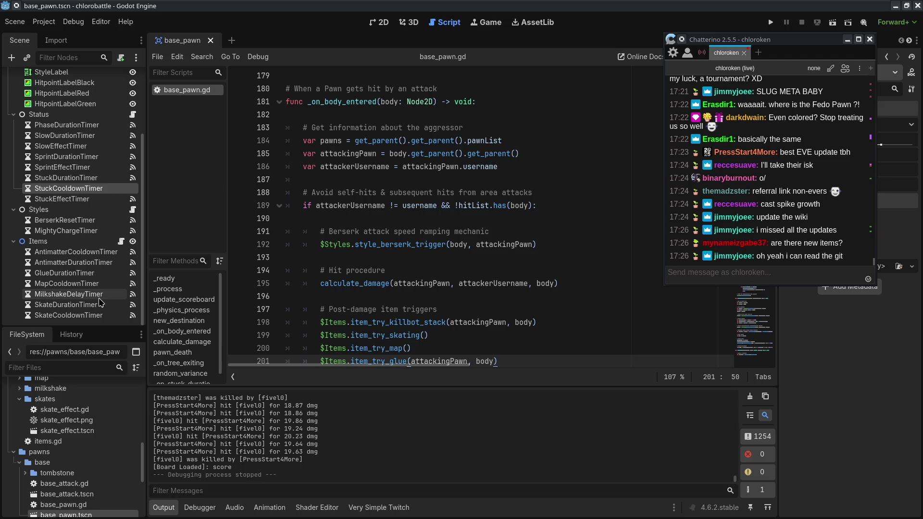
scroll(100, 302, up, 3)
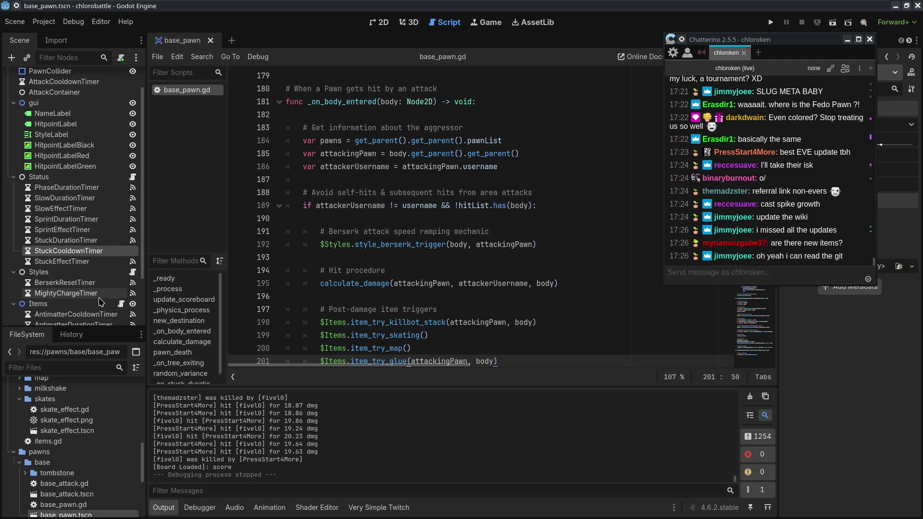
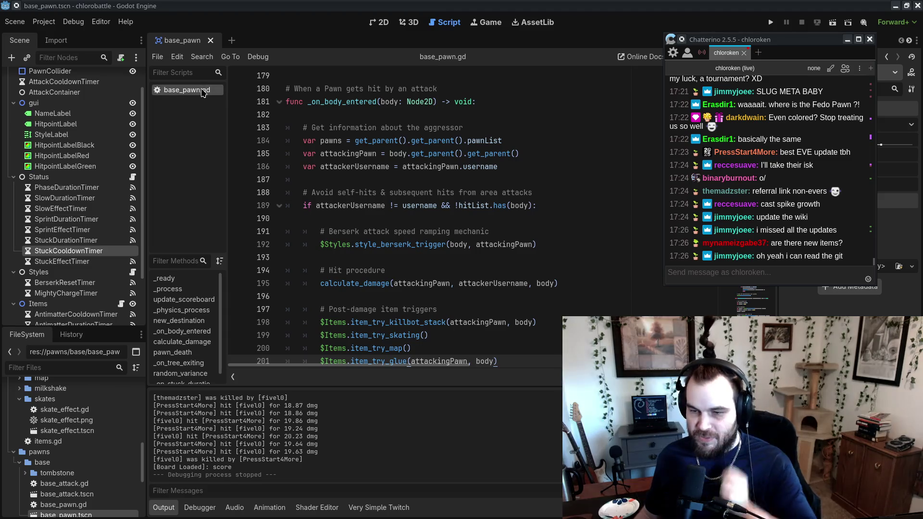
- Collapse the skates and killbot item folders, and briefly expand then collapse the 1 lobby folder
scroll(42, 207, up, 1)
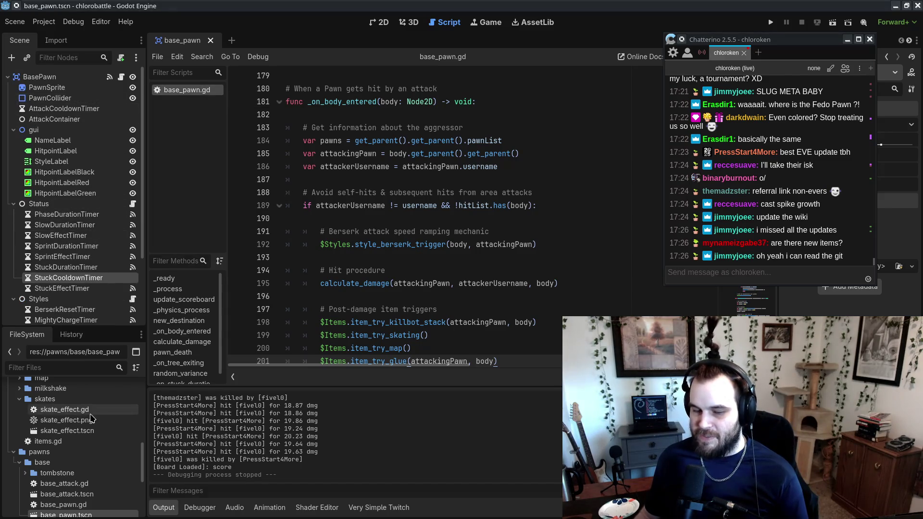
scroll(29, 461, up, 3)
click(20, 480)
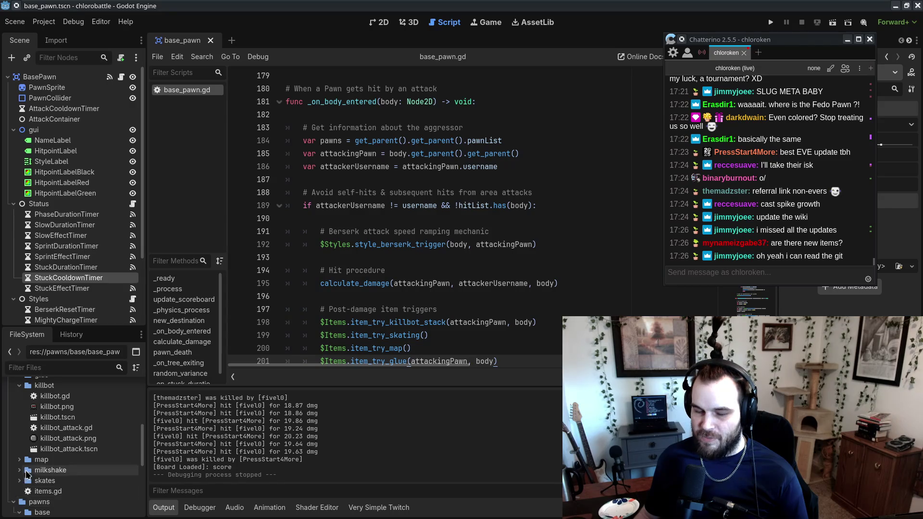
scroll(21, 471, up, 2)
click(21, 434)
scroll(22, 434, up, 5)
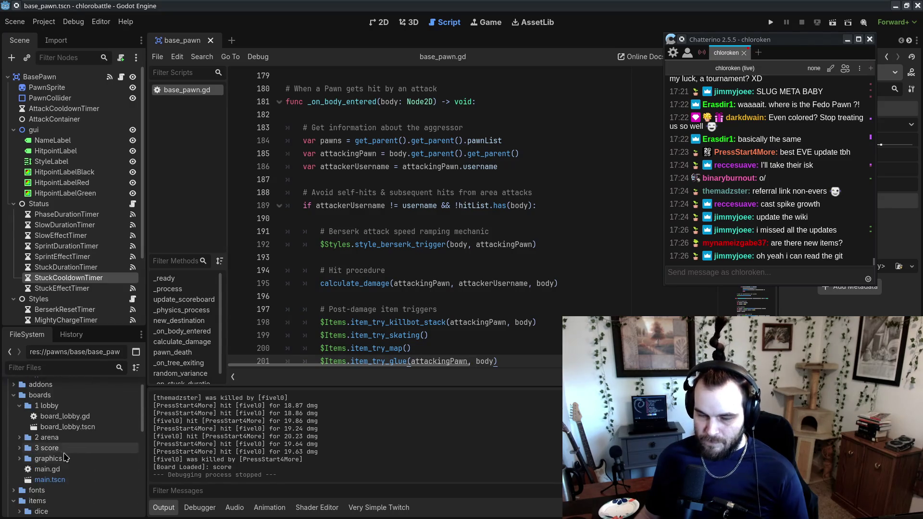
click(19, 405)
click(19, 406)
- Peek into the dice folder, then inspect the glue folder's stuck_effect.png image
scroll(20, 398, down, 3)
click(19, 392)
click(20, 392)
click(20, 403)
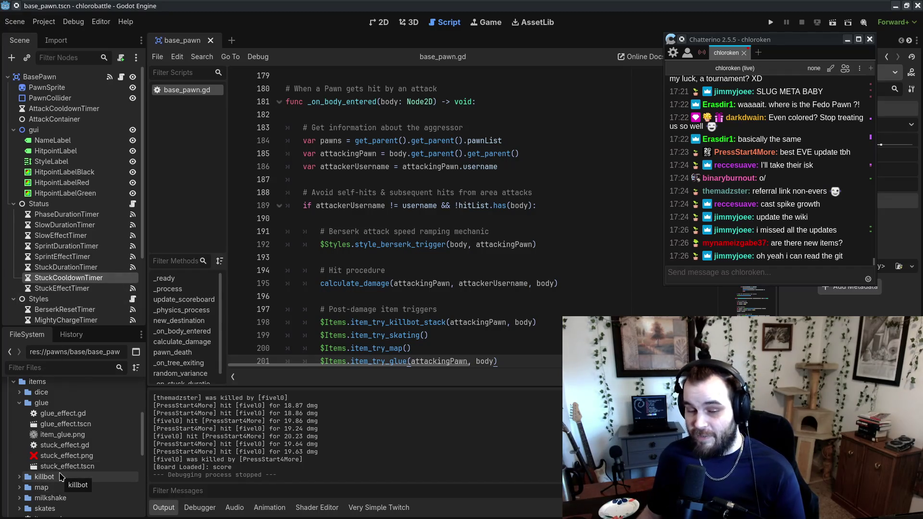
click(98, 457)
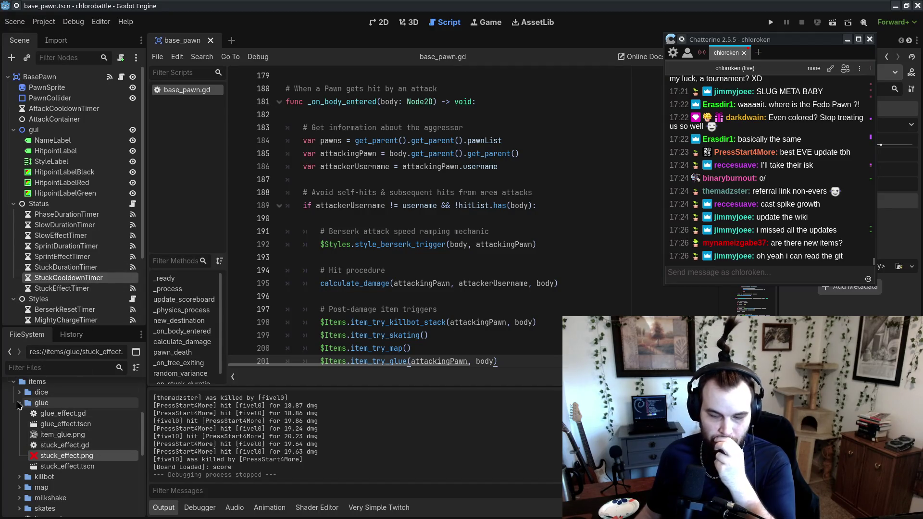
click(18, 403)
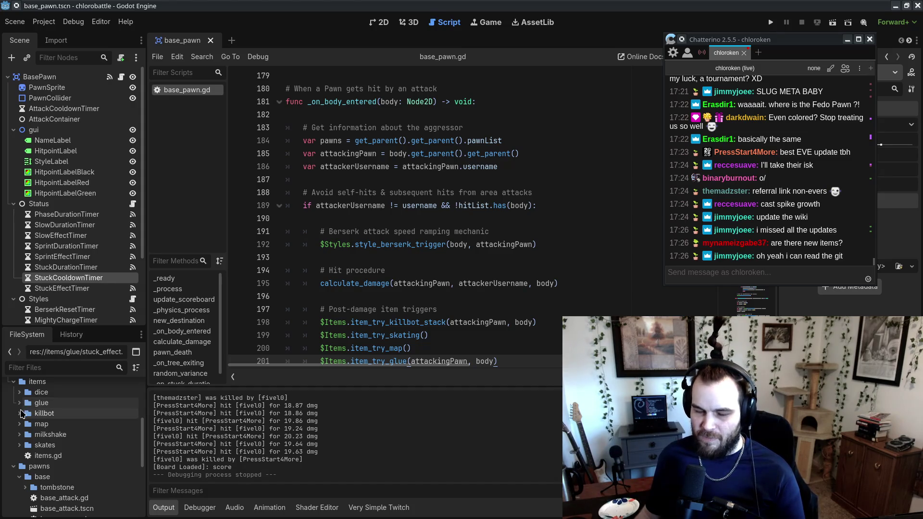
- Review the killbot folder's files, then expand items/map and the 1 lobby board folder
click(19, 413)
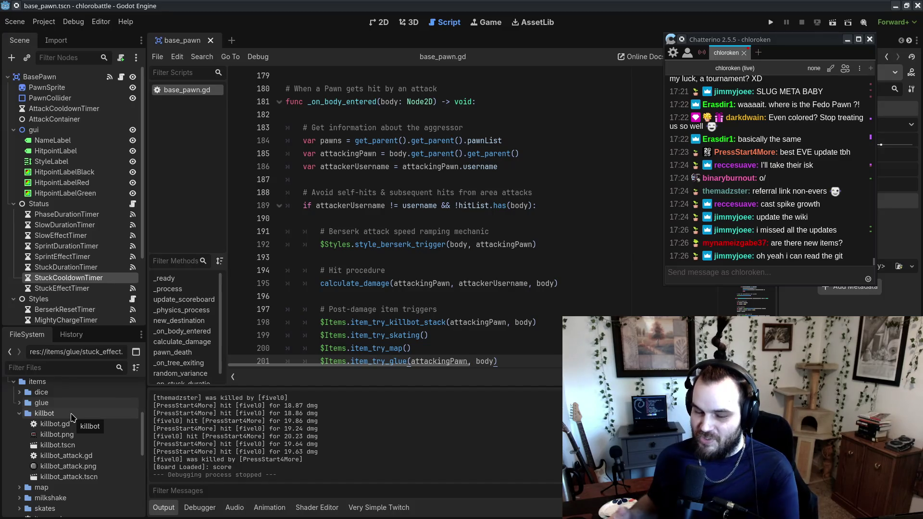
click(19, 413)
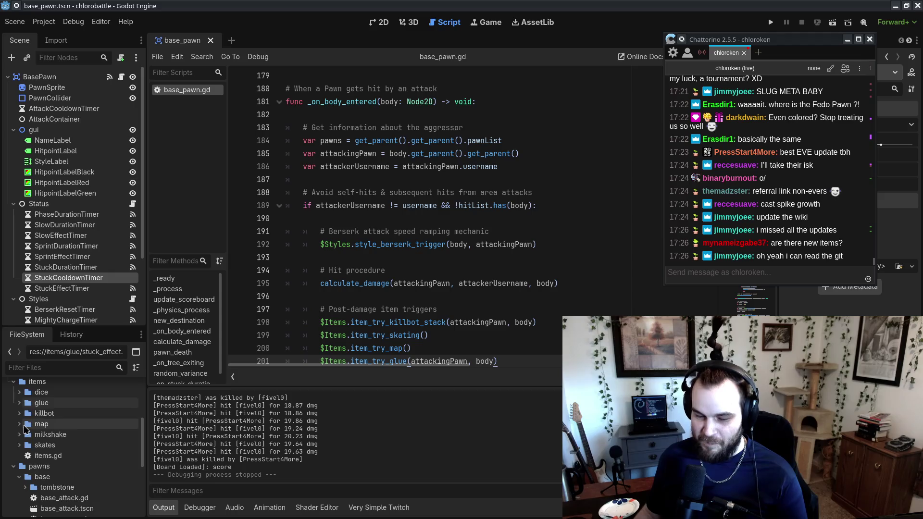
click(19, 424)
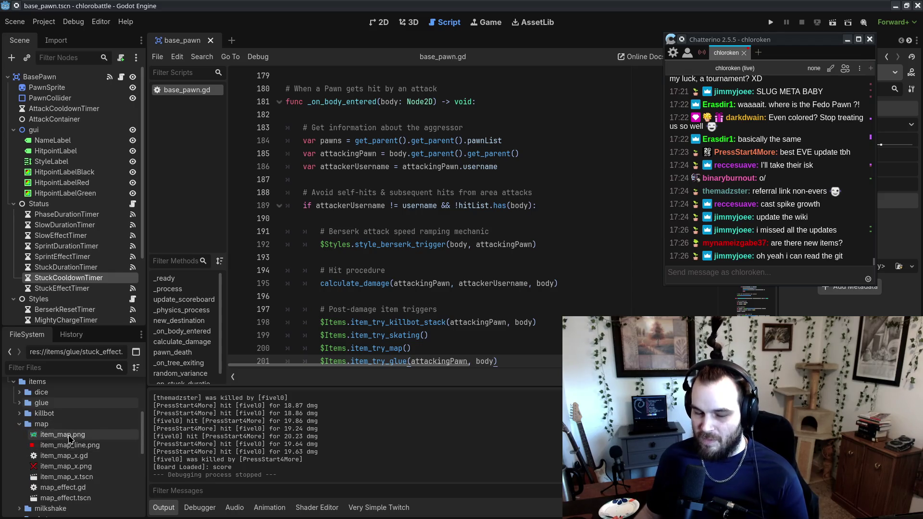
scroll(72, 427, up, 5)
double_click(46, 422)
- Open board_lobby.gd and highlight the word map on line 82
double_click(77, 434)
scroll(507, 301, down, 15)
scroll(481, 288, down, 5)
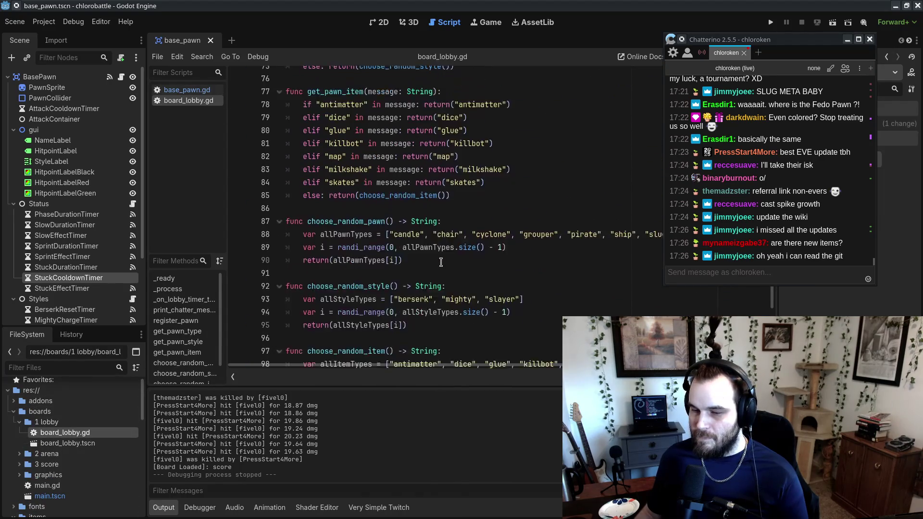
scroll(446, 269, up, 3)
double_click(336, 231)
key(Right)
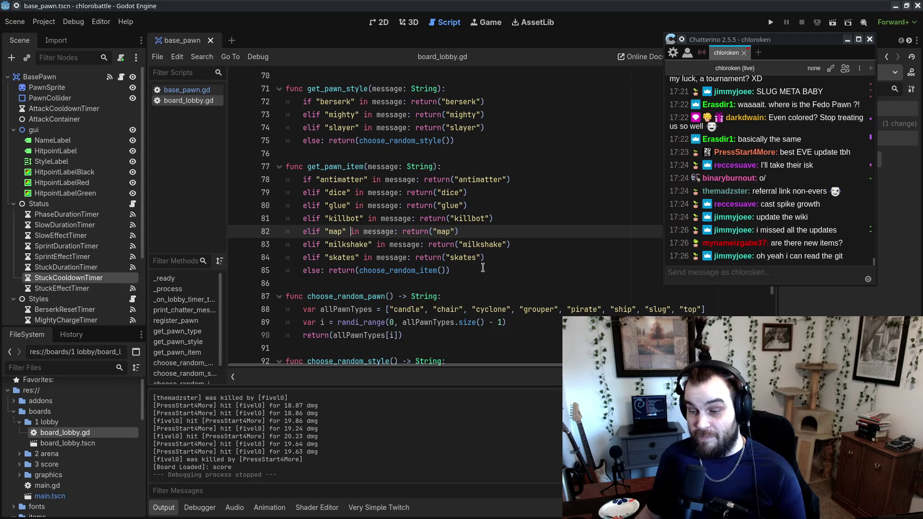
- Review the map, milkshake and skates keyword checks on lines 82–84
click(482, 267)
click(509, 245)
key(shift+Up)
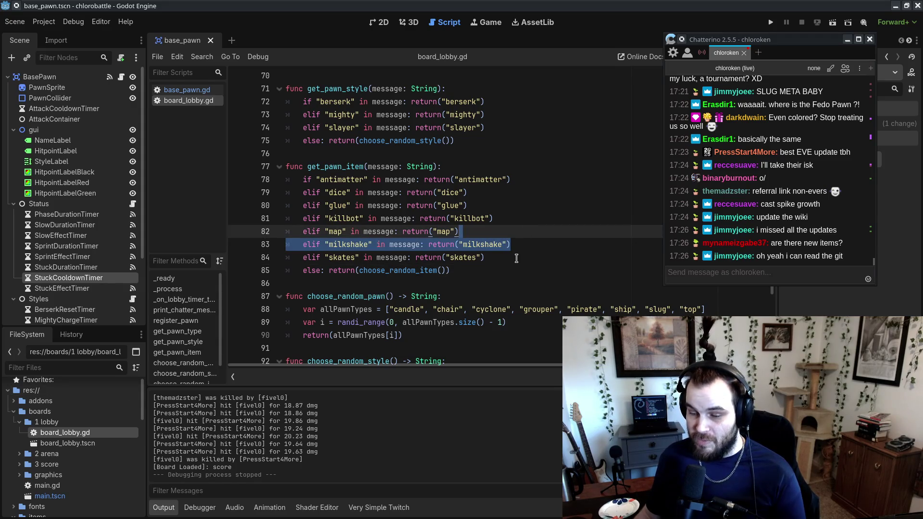
click(535, 257)
key(shift+Up)
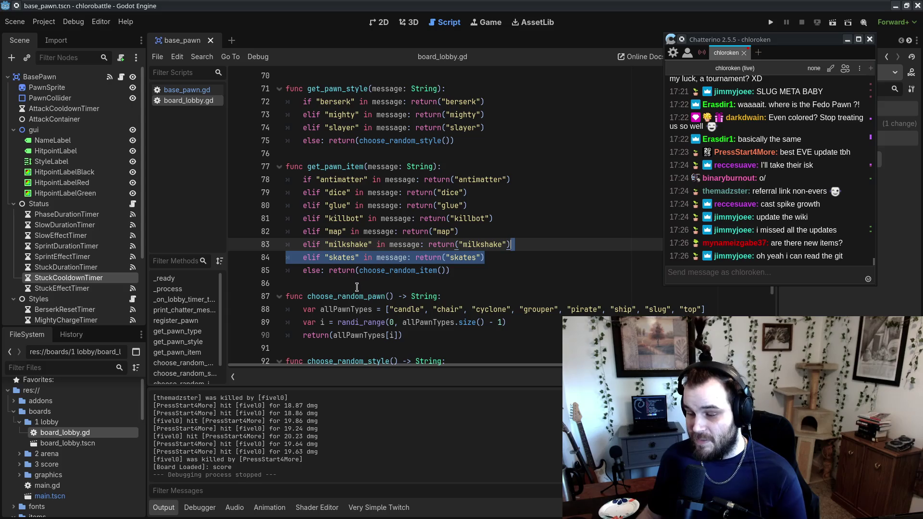
- Select and review the slayer keyword check on lines 73–74, then bring up the wiki Pawns page
scroll(77, 456, down, 2)
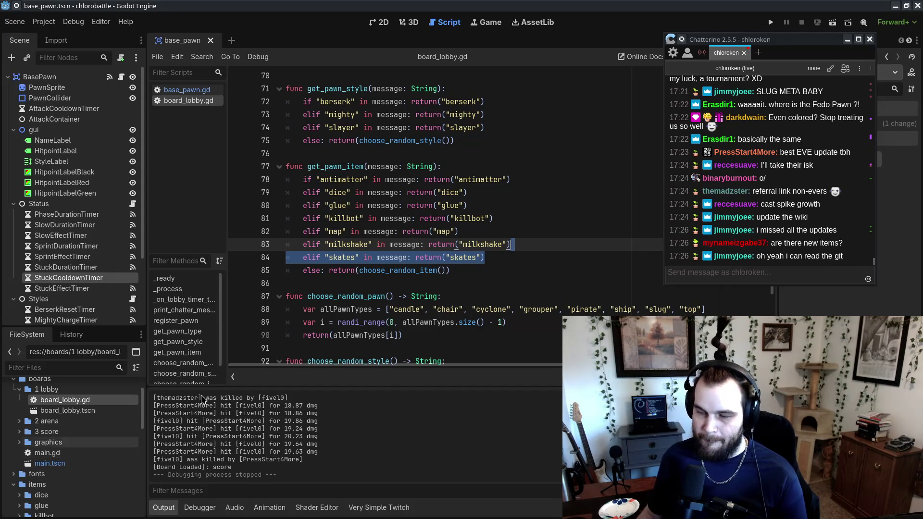
scroll(417, 289, up, 1)
scroll(417, 288, up, 4)
scroll(417, 289, down, 2)
drag(484, 244, 284, 245)
click(543, 245)
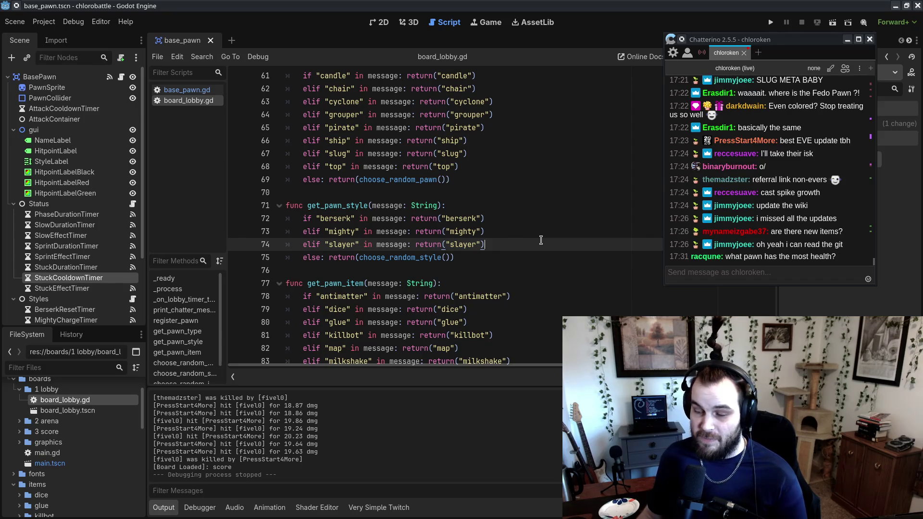
key(shift+Home)
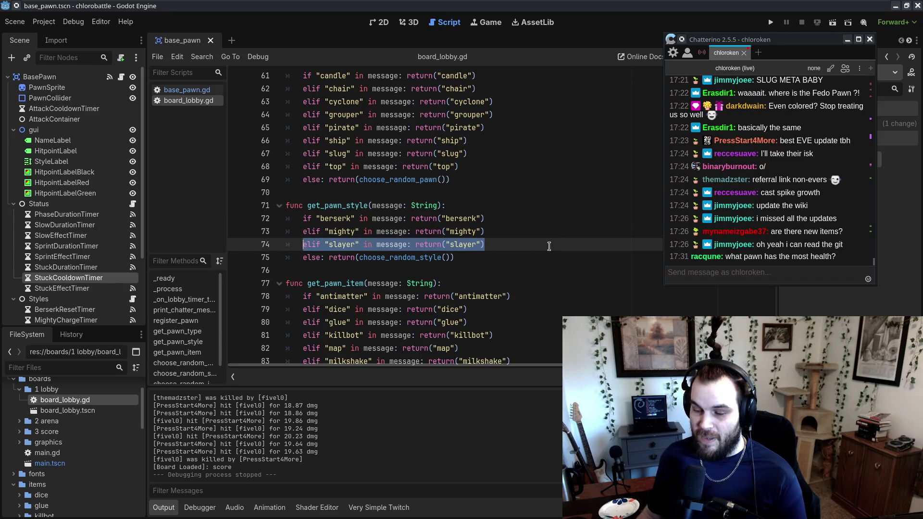
key(shift+Up)
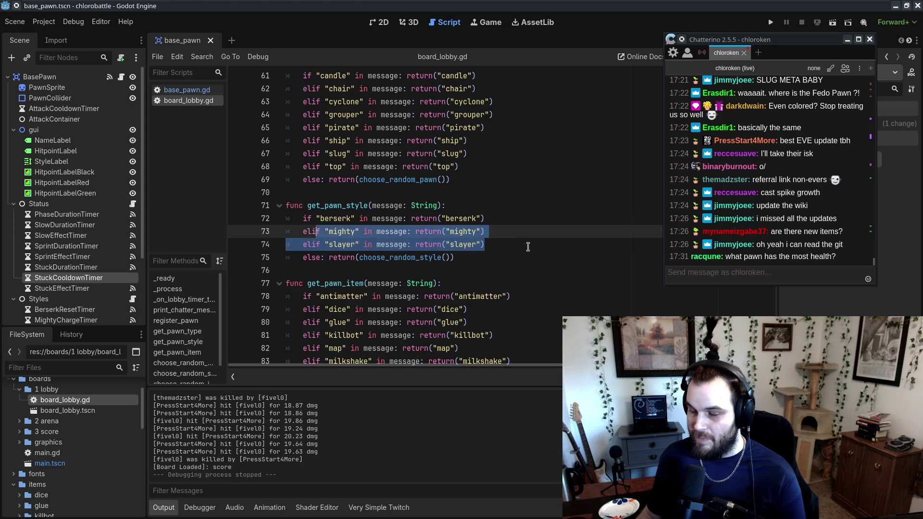
click(527, 247)
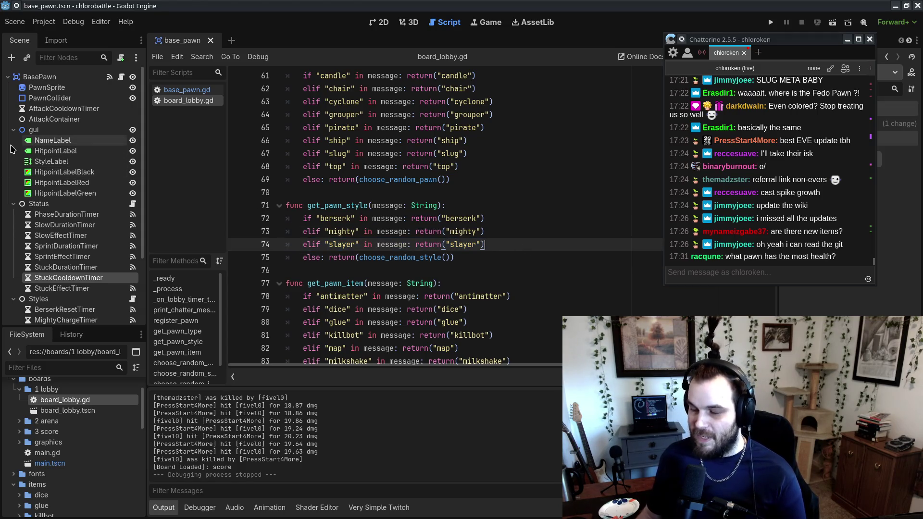
key(alt+Tab)
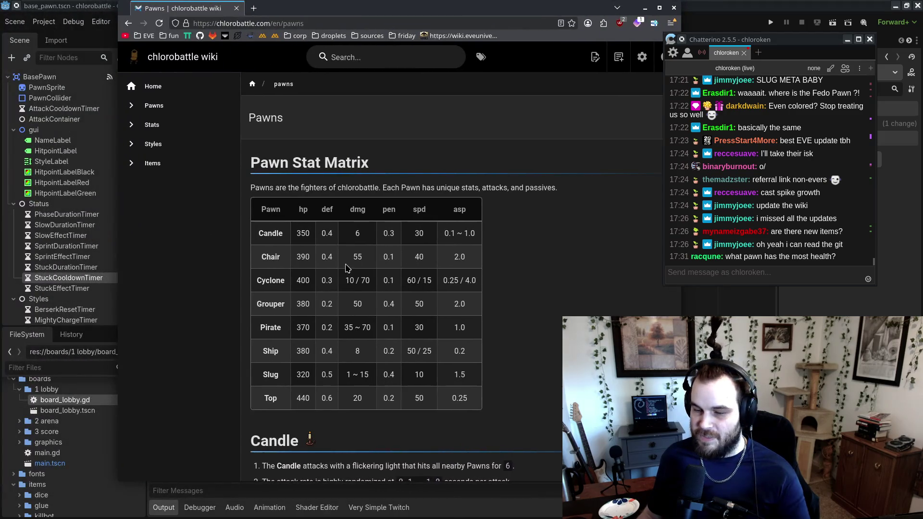
- Compare Top's hp 440 with Cyclone's 400, send !info in chat, and return to Godot
double_click(302, 396)
double_click(301, 279)
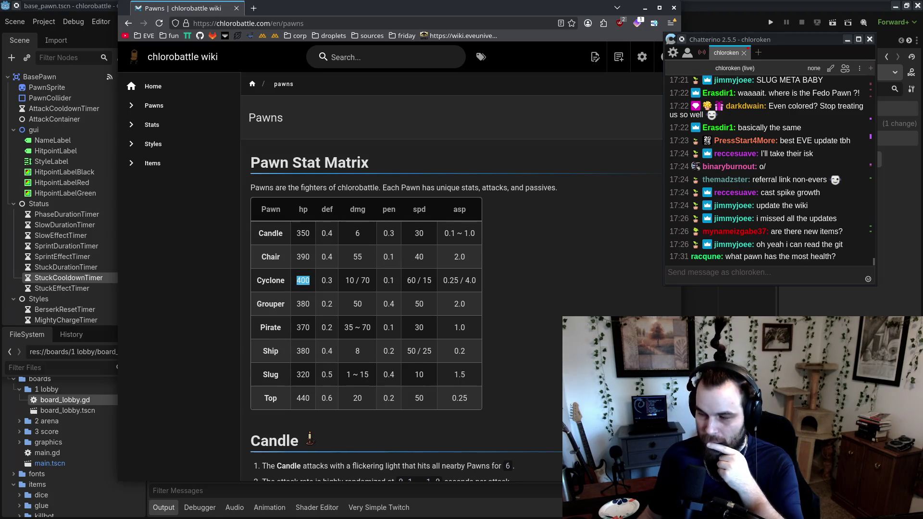
click(685, 272)
text(!info)
key(Return)
key(alt+Tab)
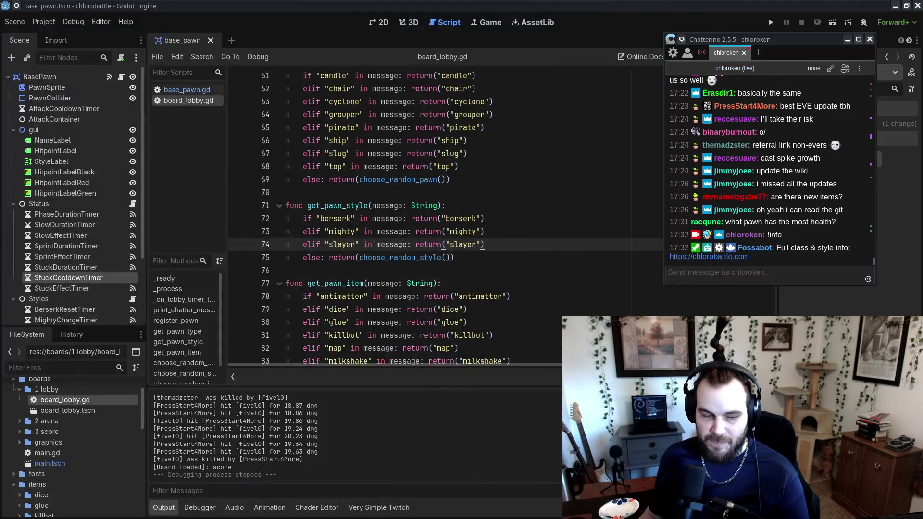
click(546, 250)
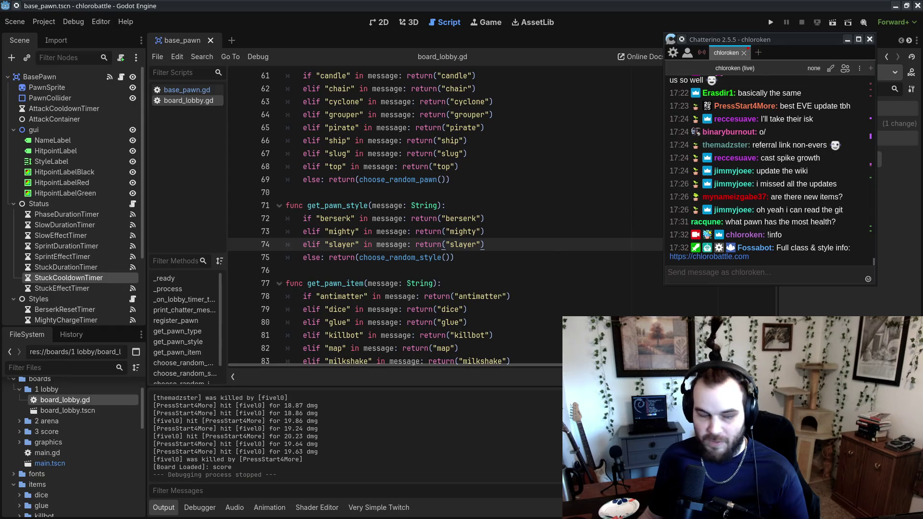
scroll(539, 264, up, 1)
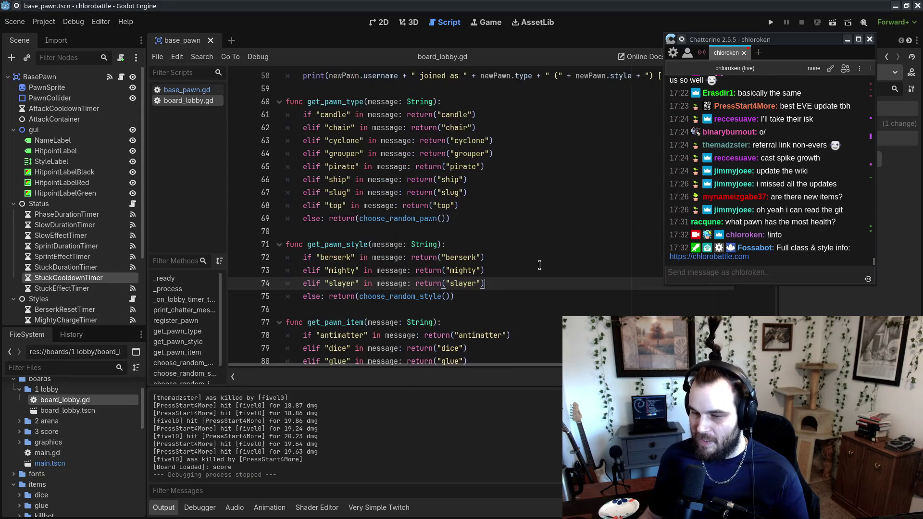
mouse_move(342, 119)
mouse_down()
mouse_move(480, 127)
mouse_move(529, 114)
mouse_up()
click(529, 113)
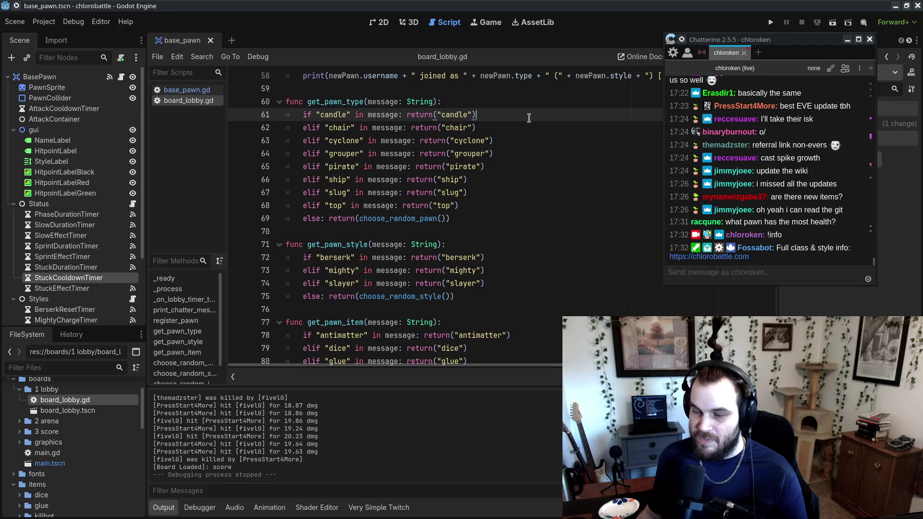
drag(501, 112, 276, 113)
click(535, 136)
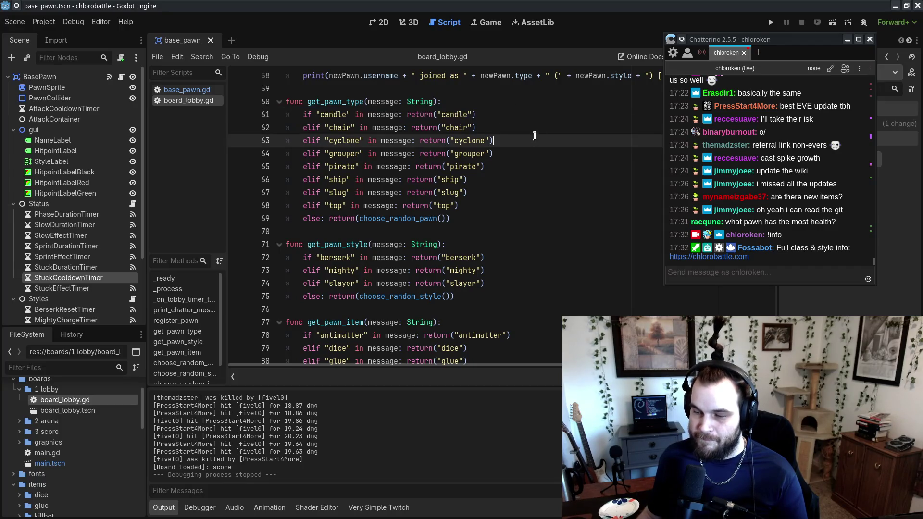
drag(502, 129, 265, 127)
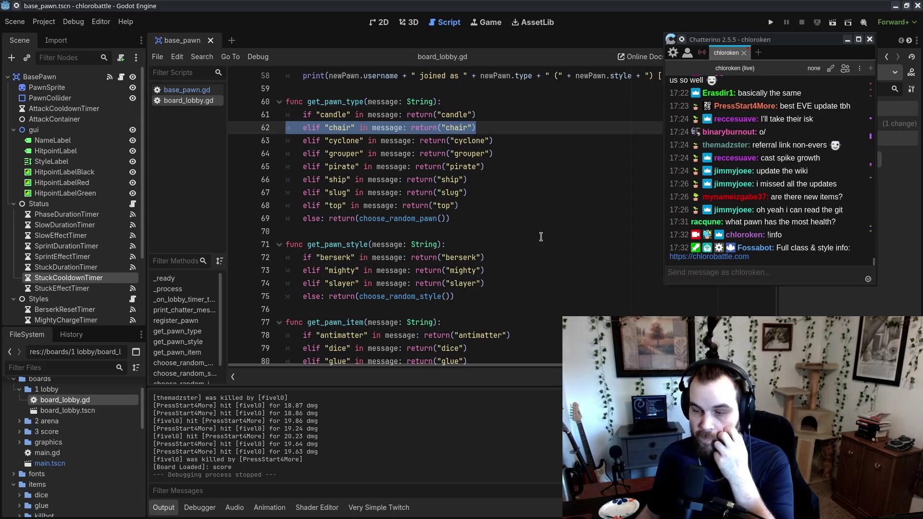
click(504, 191)
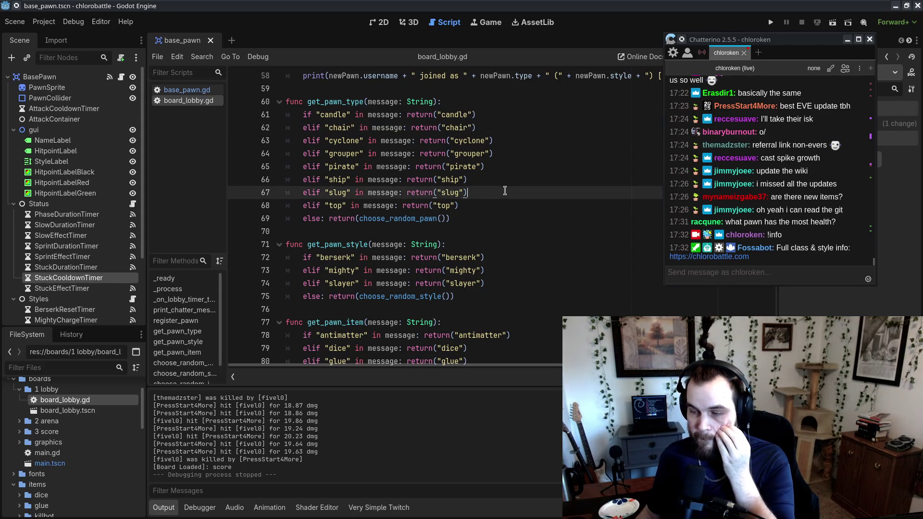
click(508, 143)
key(shift+Up)
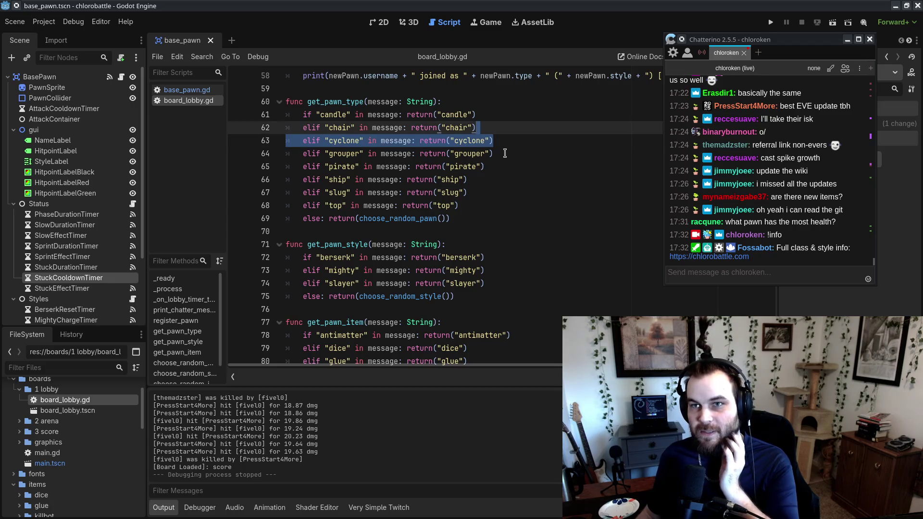
click(509, 153)
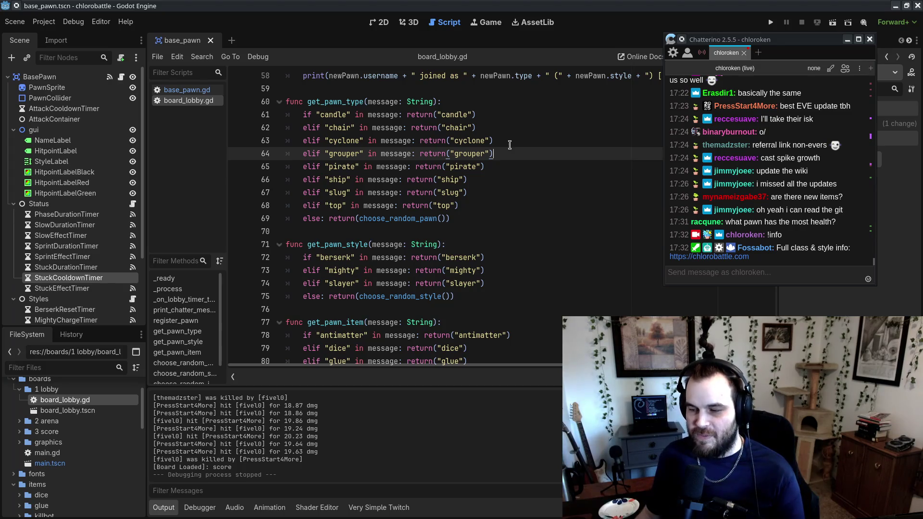
click(524, 140)
mouse_move(524, 140)
mouse_down()
mouse_move(518, 128)
mouse_move(508, 153)
mouse_move(500, 140)
mouse_up()
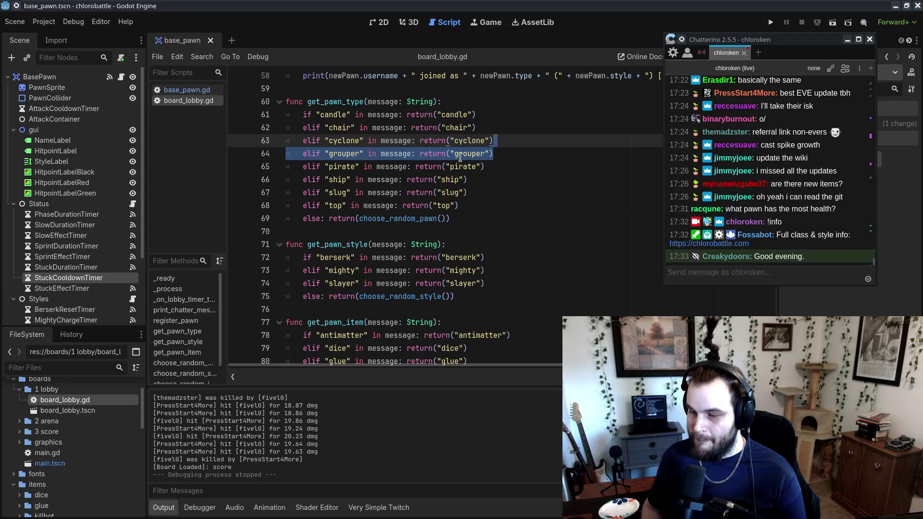
click(508, 166)
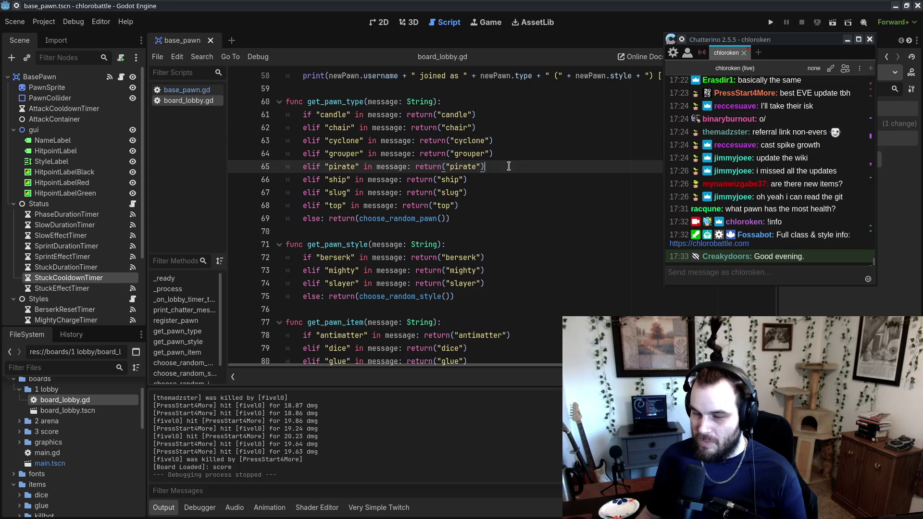
drag(519, 166, 237, 170)
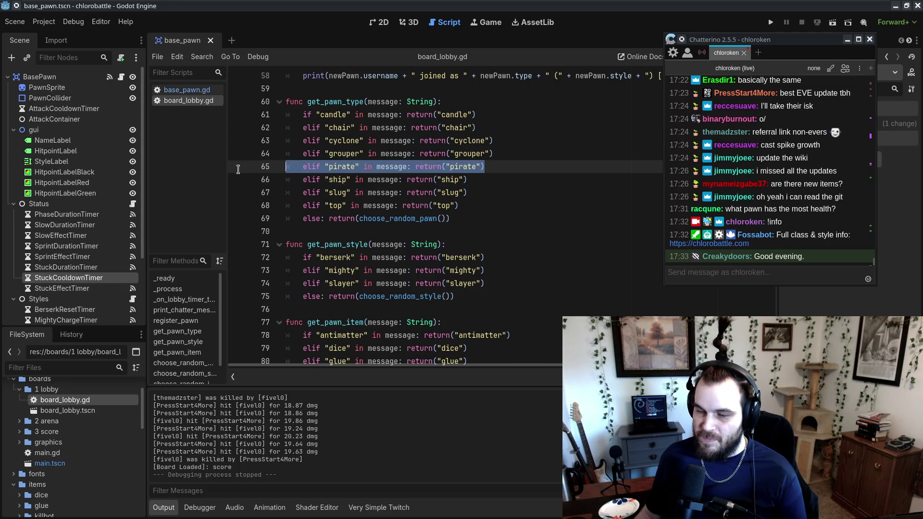
click(510, 167)
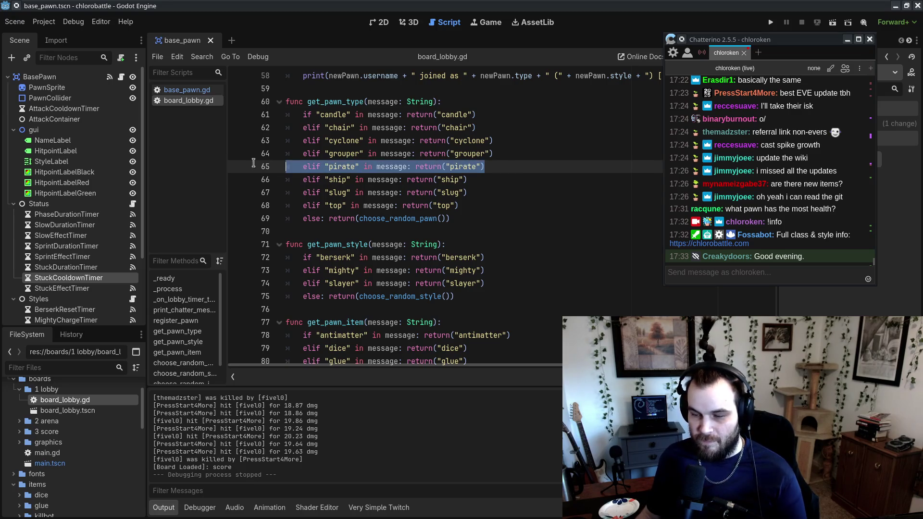
drag(500, 182, 211, 185)
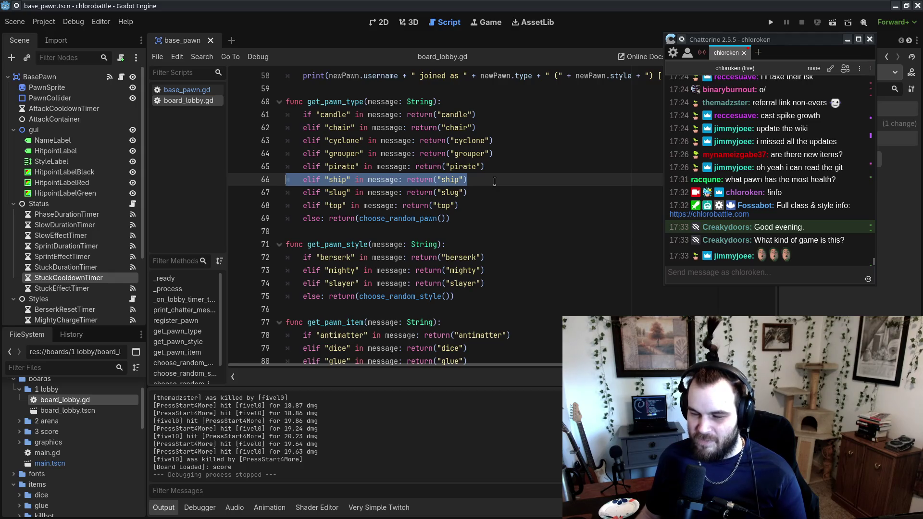
drag(490, 191, 247, 187)
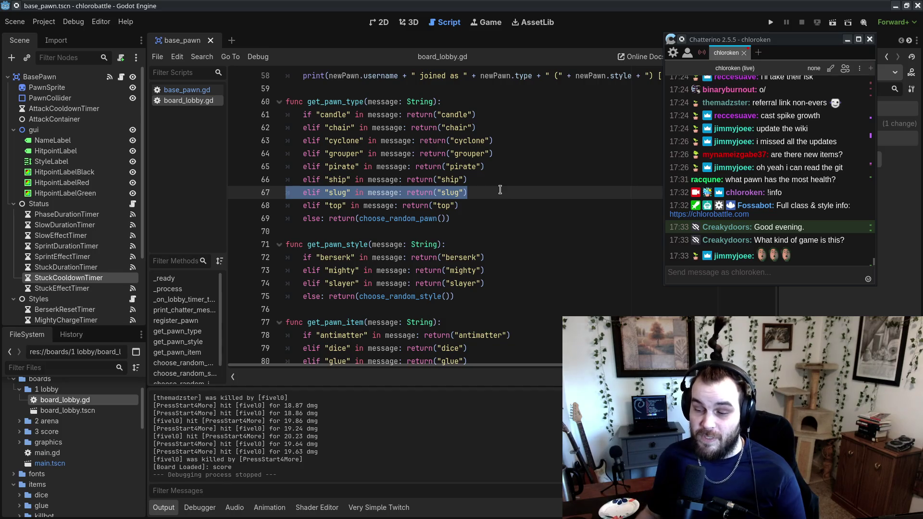
click(509, 209)
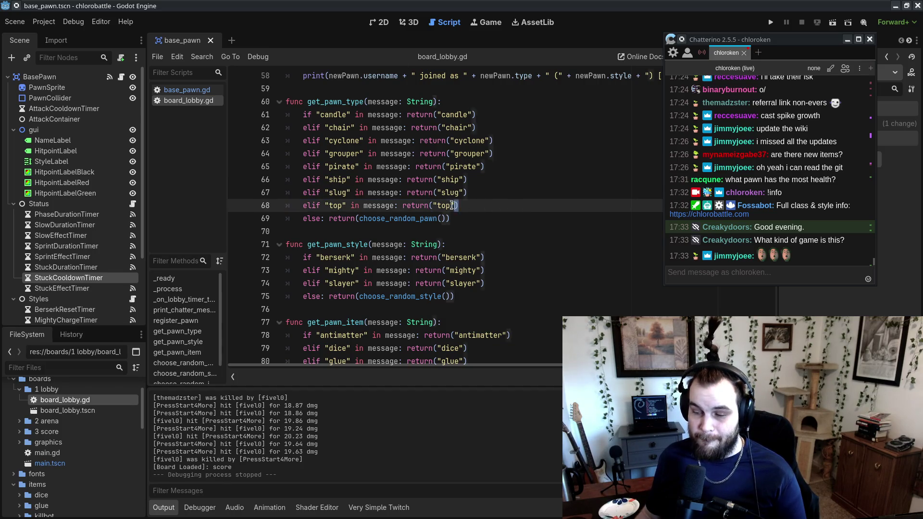
drag(508, 208, 204, 201)
click(511, 207)
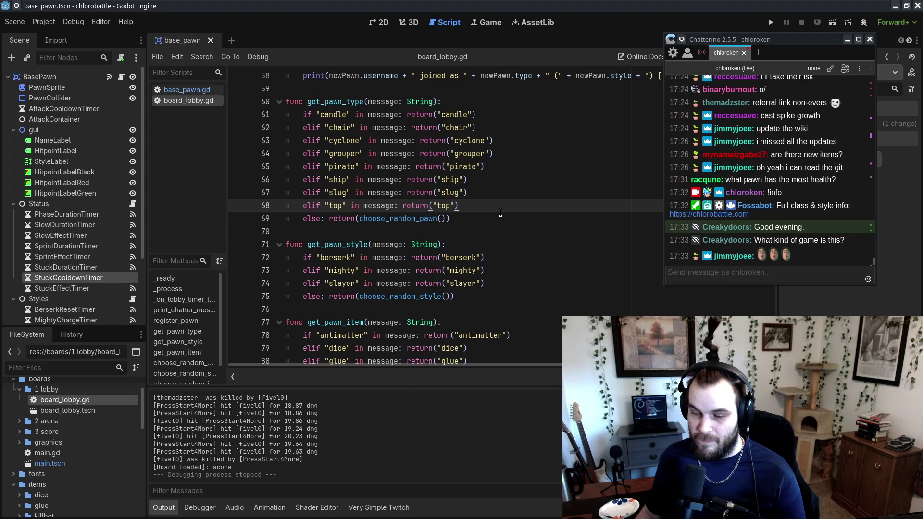
scroll(501, 212, down, 3)
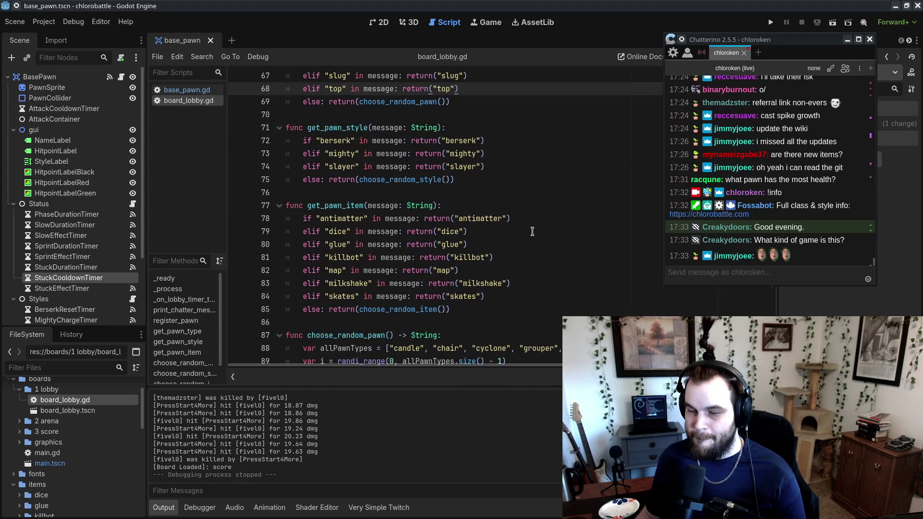
scroll(534, 238, down, 10)
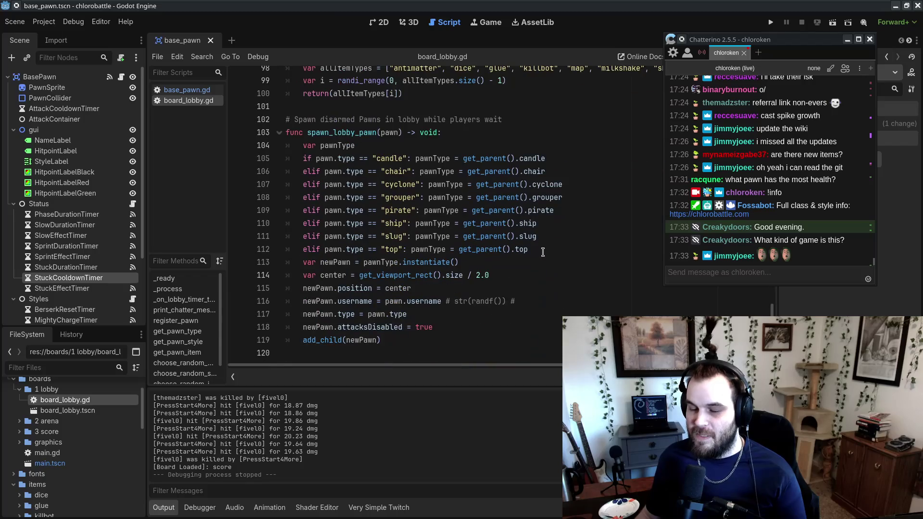
scroll(540, 253, up, 14)
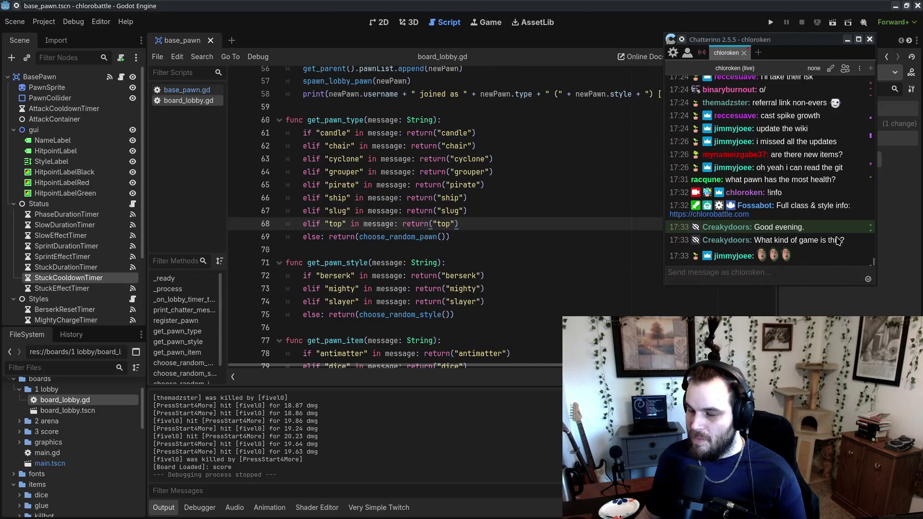
drag(845, 243, 676, 230)
click(853, 245)
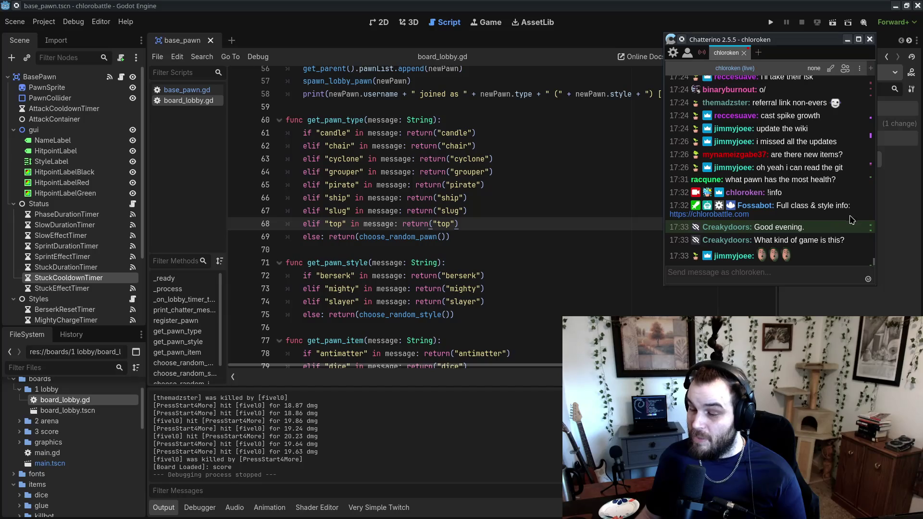